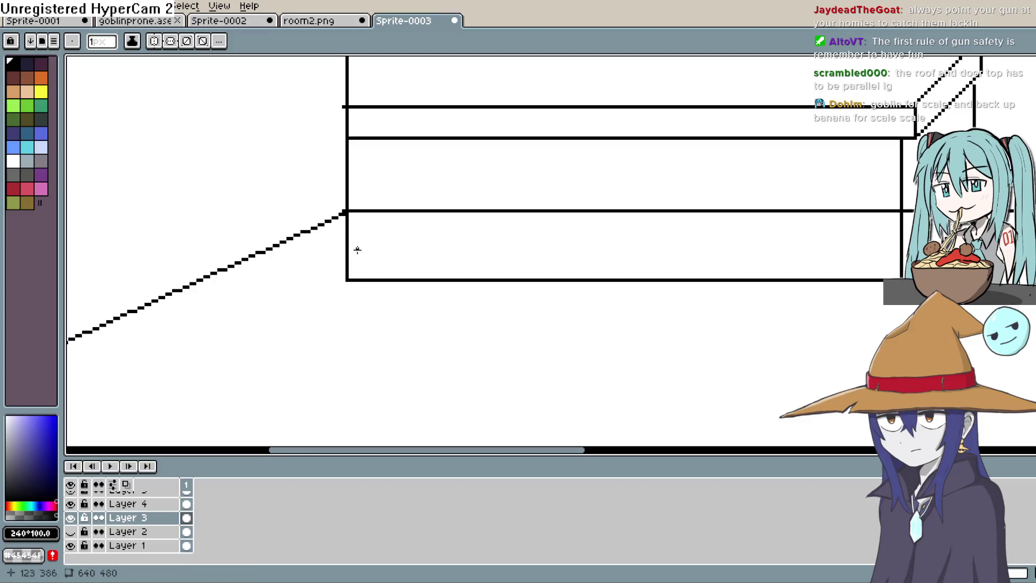
Draw a vertical line down the counter's front face just inside its left edge
drag(347, 219, 398, 286)
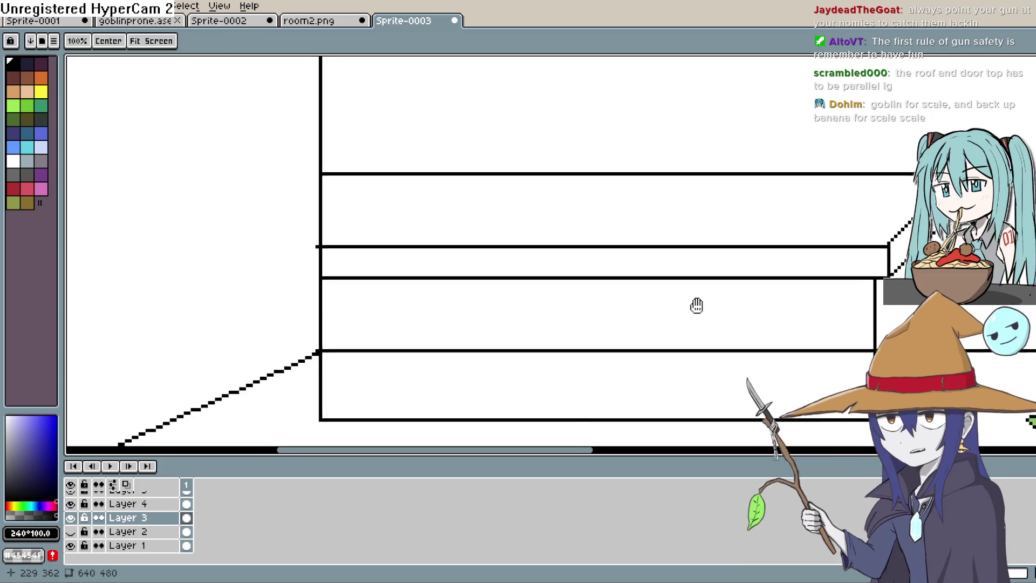
drag(625, 303, 639, 217)
scroll(626, 185, down, 1)
scroll(625, 185, down, 1)
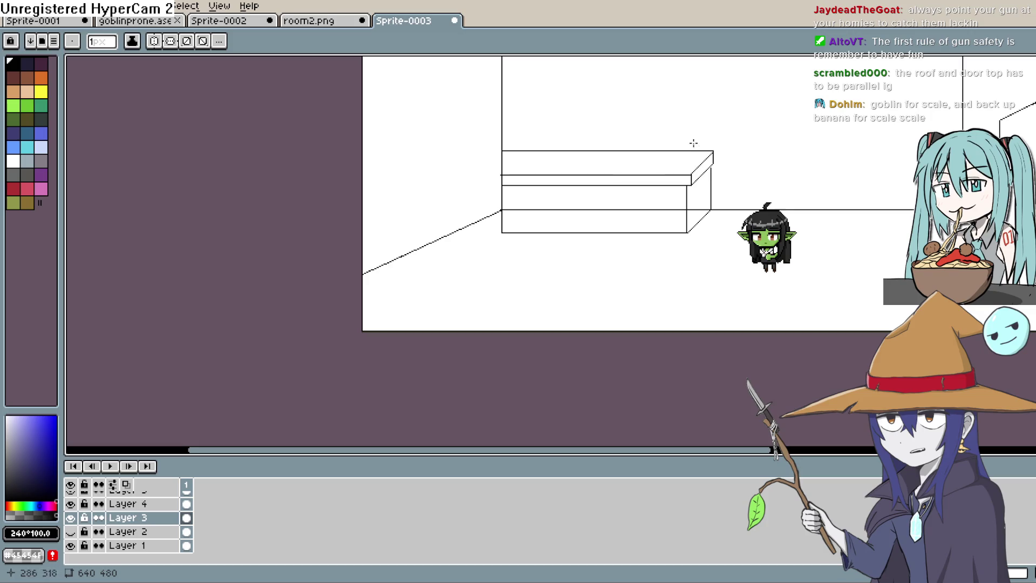
drag(641, 176, 612, 200)
scroll(612, 199, up, 1)
drag(517, 214, 527, 252)
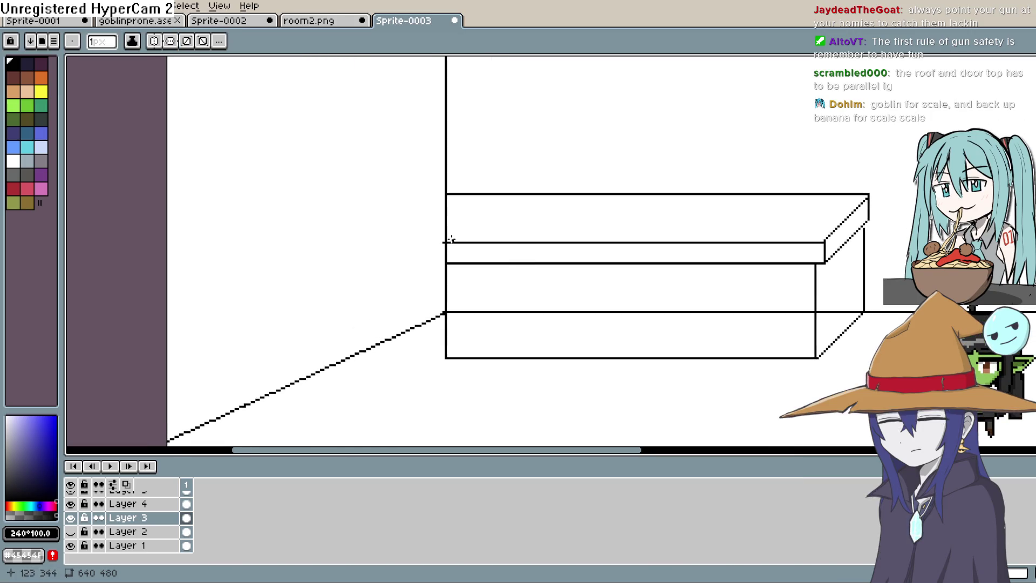
drag(745, 241, 737, 235)
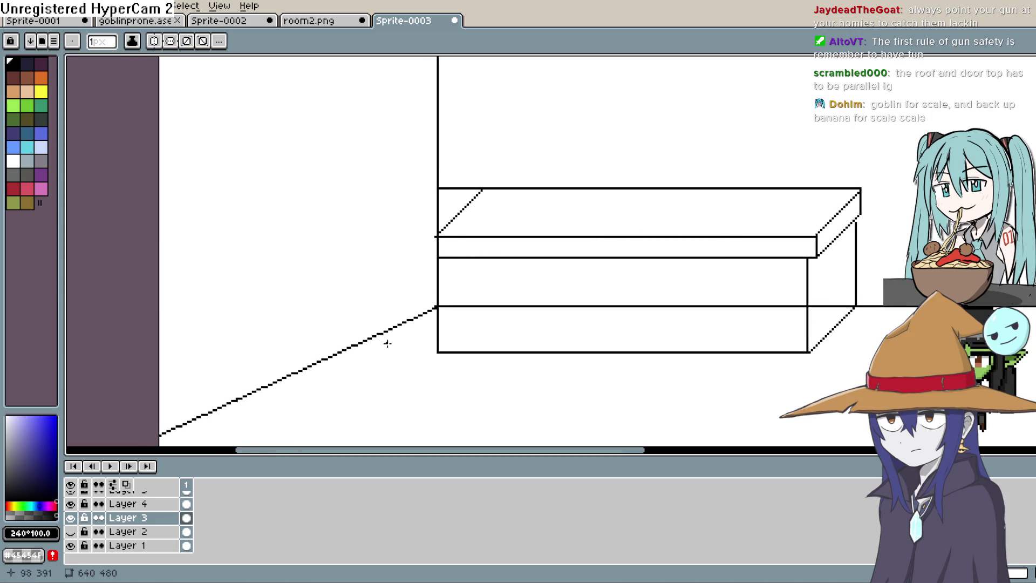
drag(443, 258, 444, 338)
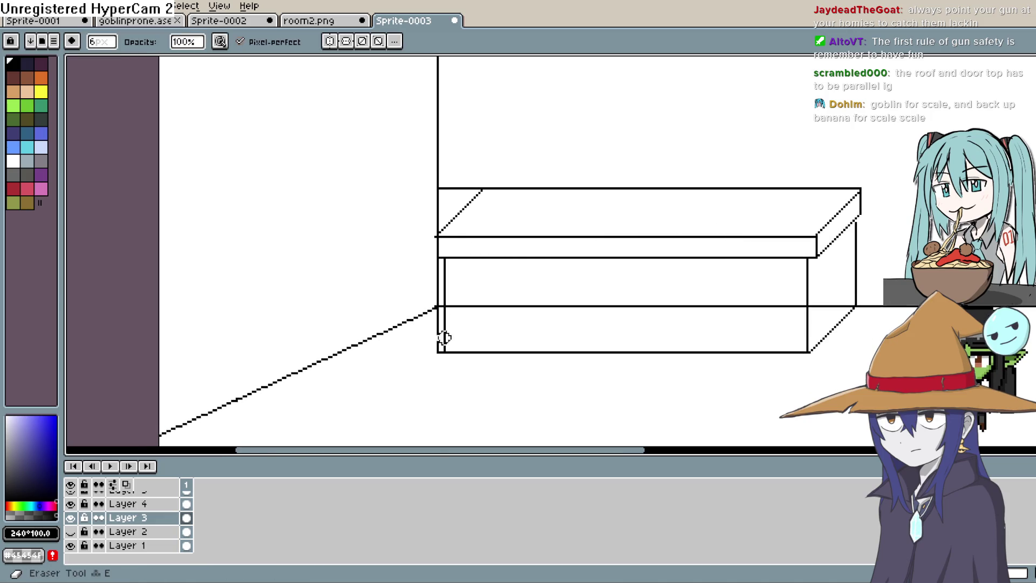
Erase the counter's old left edge, then make Layer 4 active and toggle its visibility
key(e)
drag(444, 300, 443, 266)
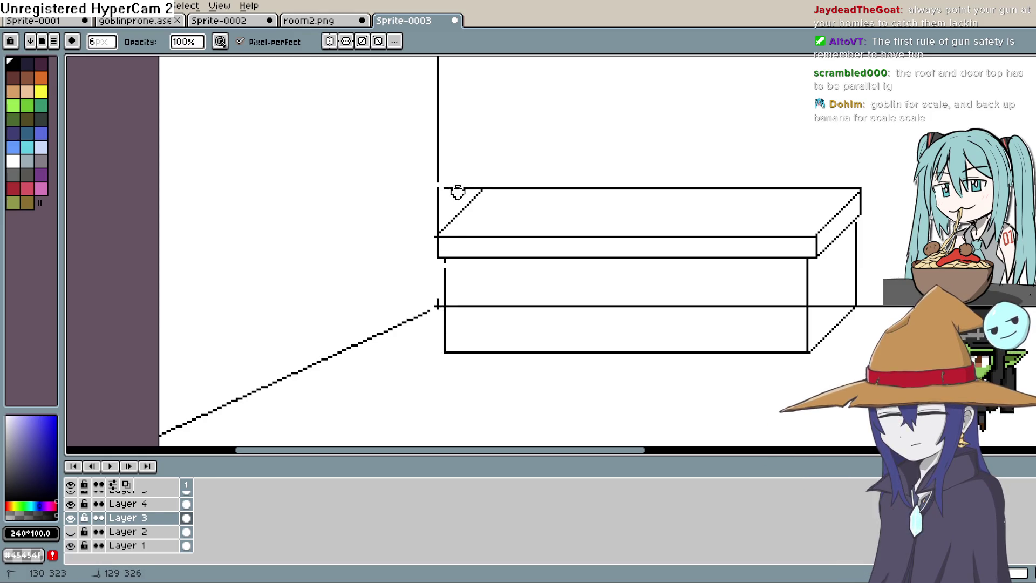
scroll(130, 519, up, 1)
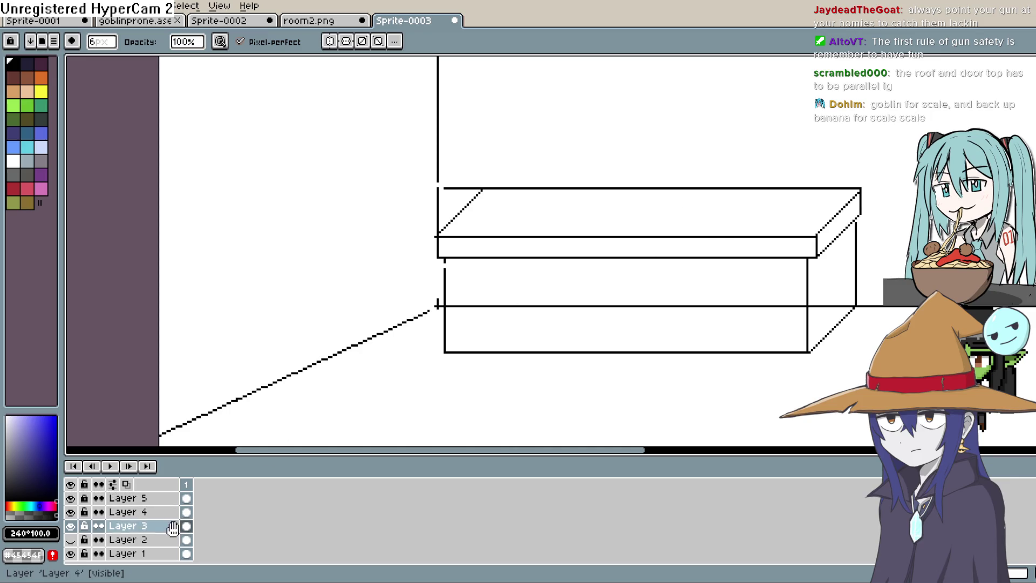
click(128, 511)
click(71, 512)
click(71, 512)
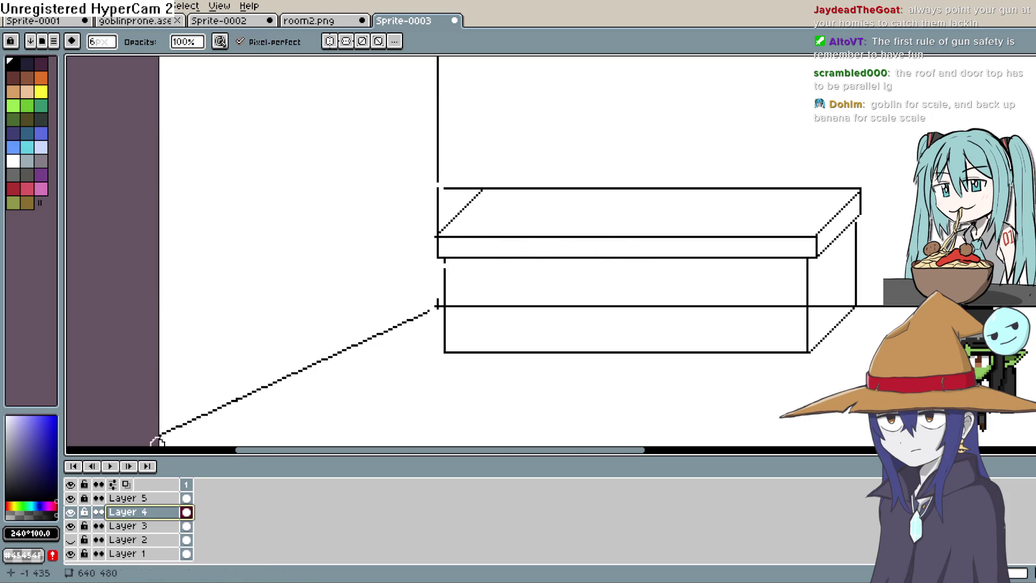
Merge Layer 4 down into Layer 3 and toggle Layer 3's visibility to check the result
right_click(150, 512)
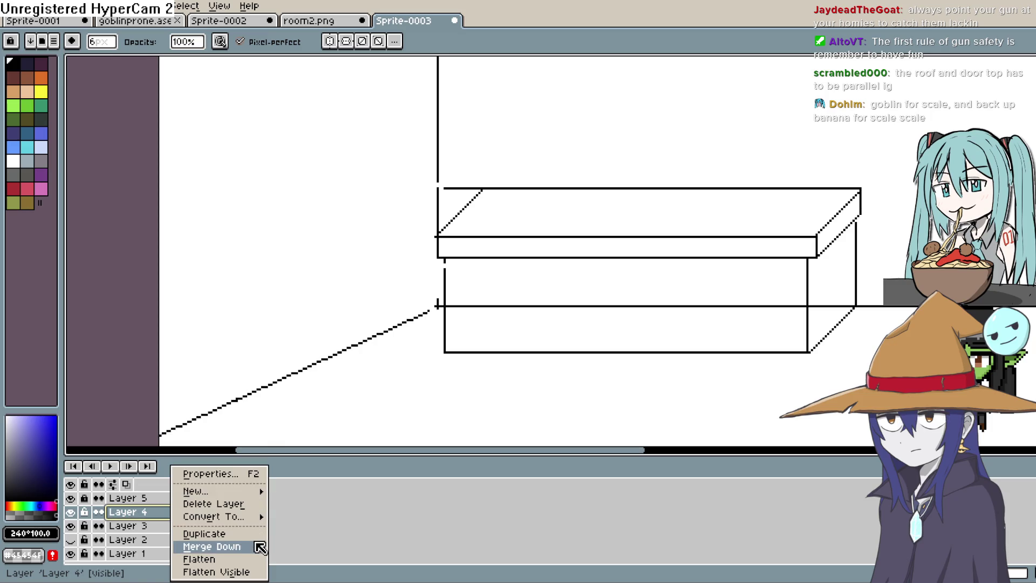
click(210, 547)
click(71, 513)
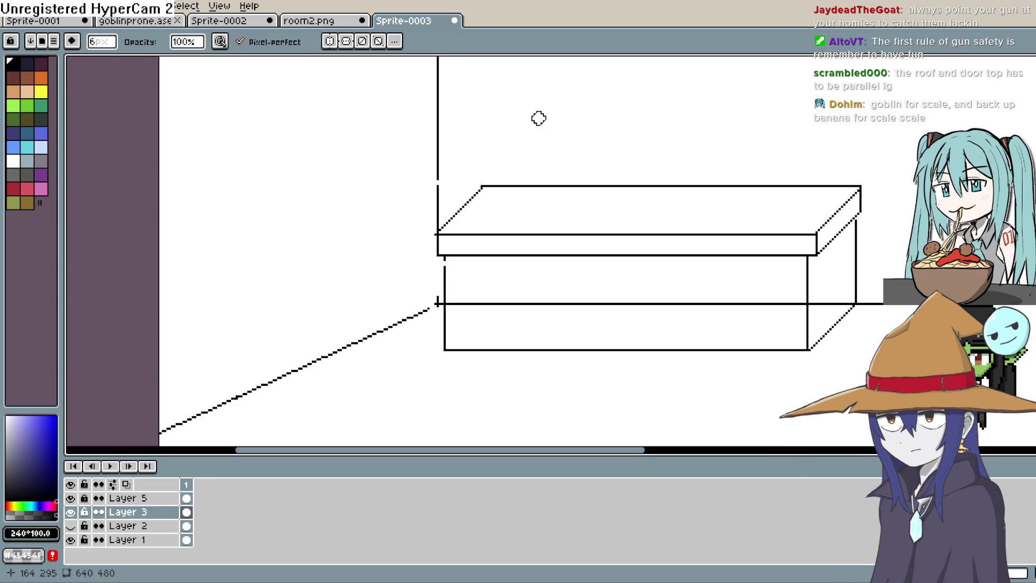
scroll(538, 118, up, 1)
scroll(486, 162, up, 1)
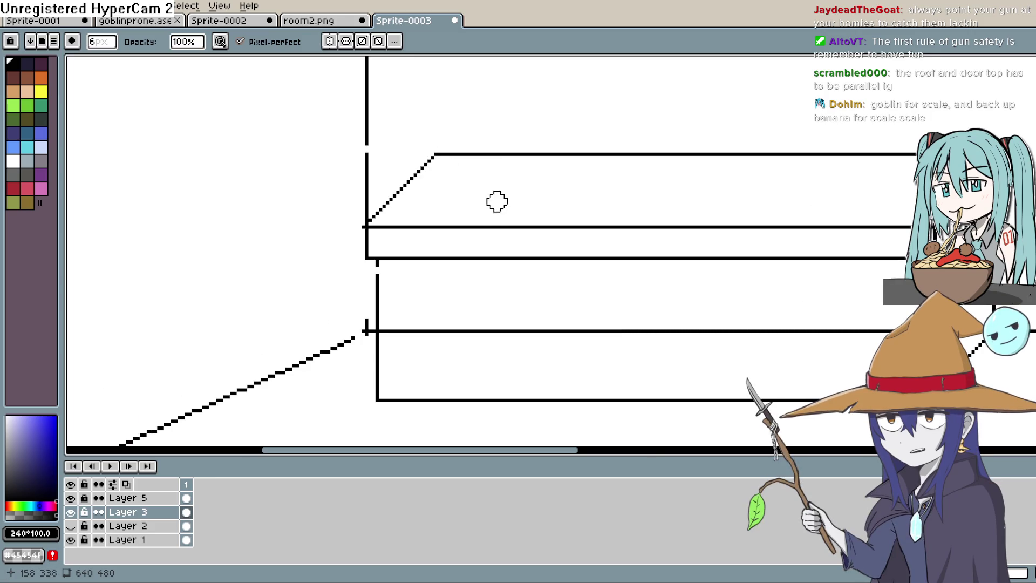
Erase the wall floor line where it crosses the counter's front face, panning along it
key(h)
drag(493, 220, 596, 129)
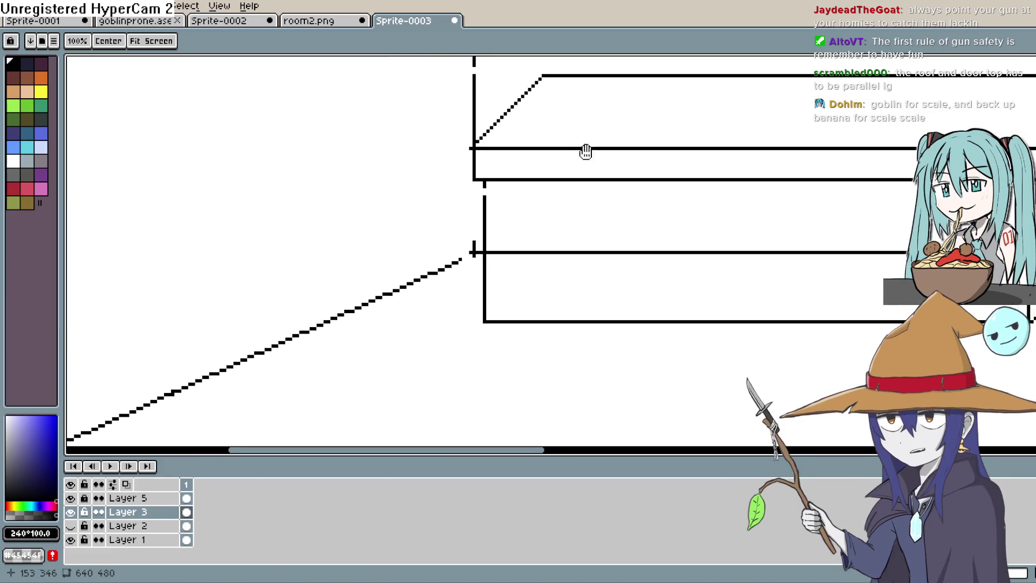
key(b)
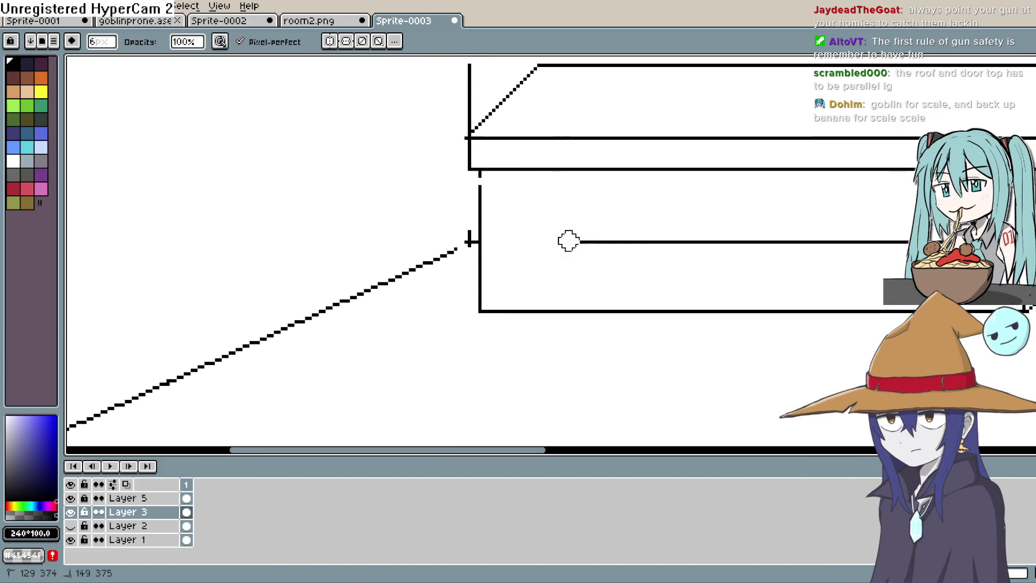
mouse_move(569, 241)
mouse_down()
mouse_move(753, 240)
mouse_move(534, 234)
mouse_move(753, 237)
mouse_move(732, 244)
mouse_up()
key(h)
key(b)
key(h)
key(b)
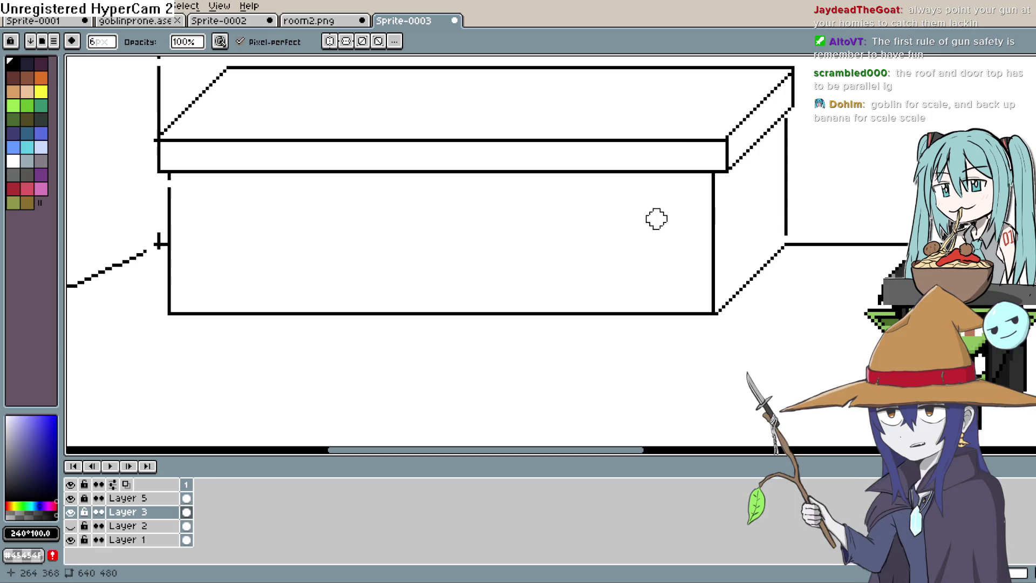
key(e)
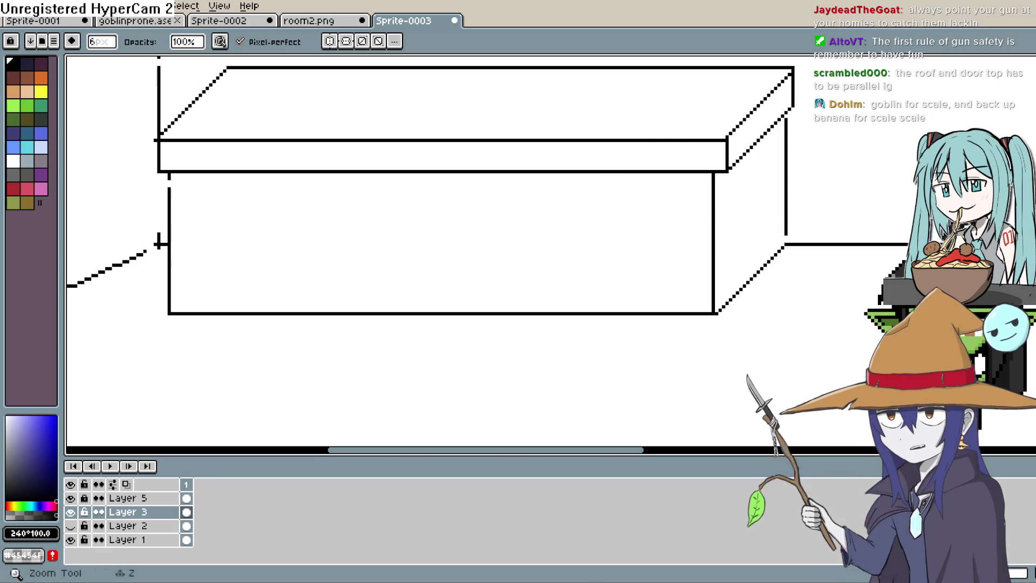
key(g)
Close the gap in the back-left wall corner line and recenter the whole room in view
drag(784, 231, 785, 234)
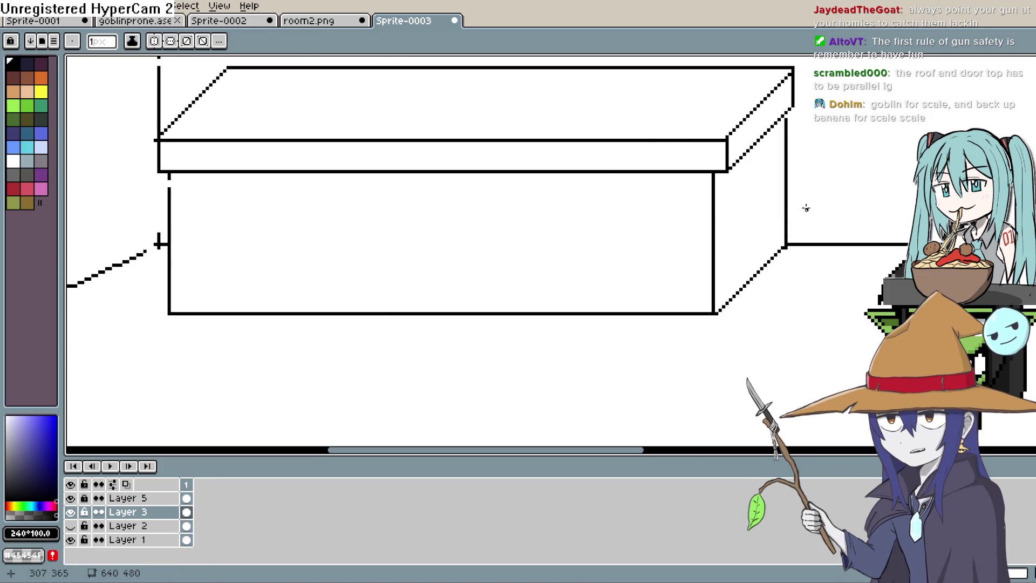
scroll(806, 208, up, 2)
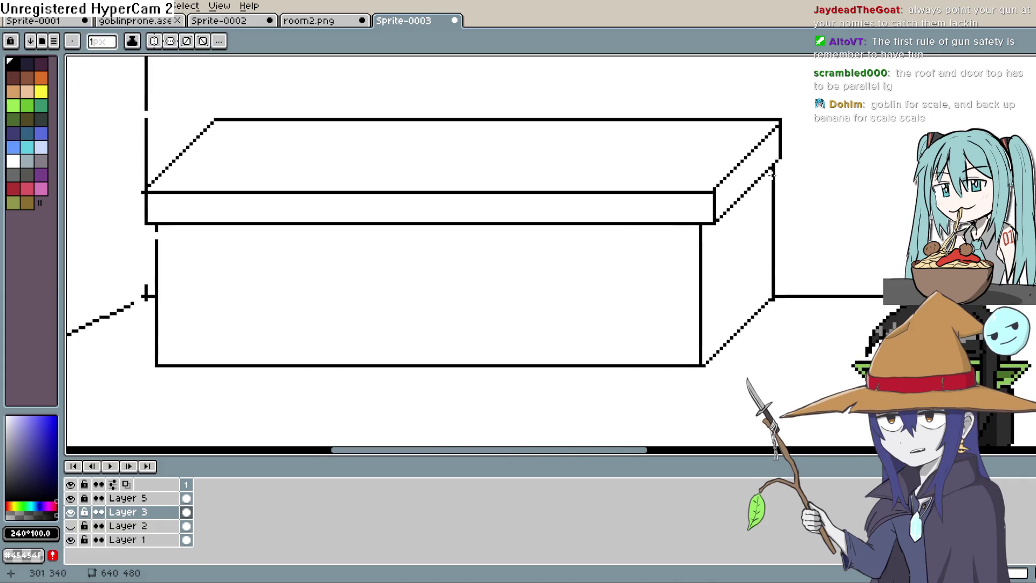
scroll(534, 267, up, 2)
drag(314, 180, 315, 201)
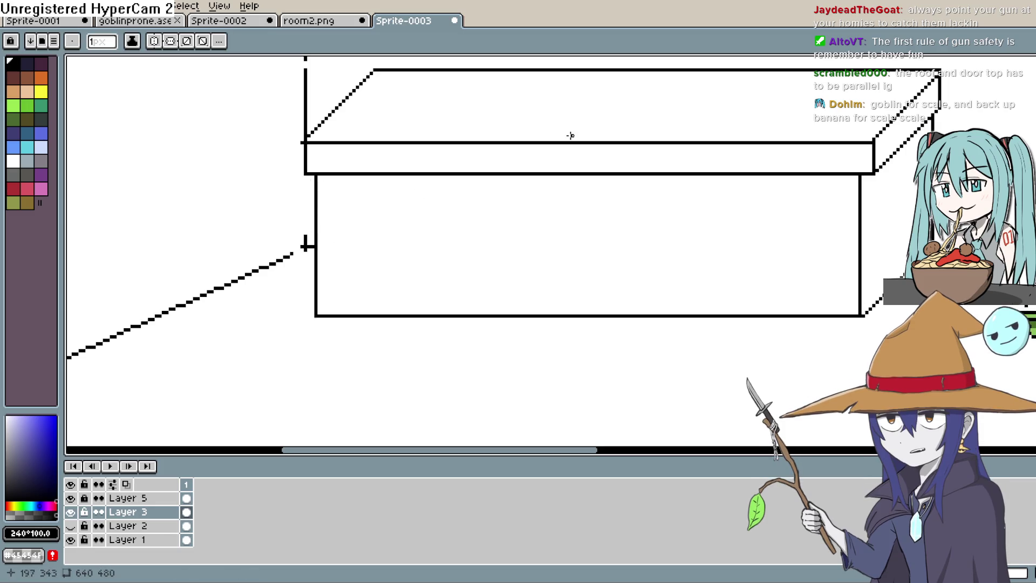
drag(303, 231, 343, 260)
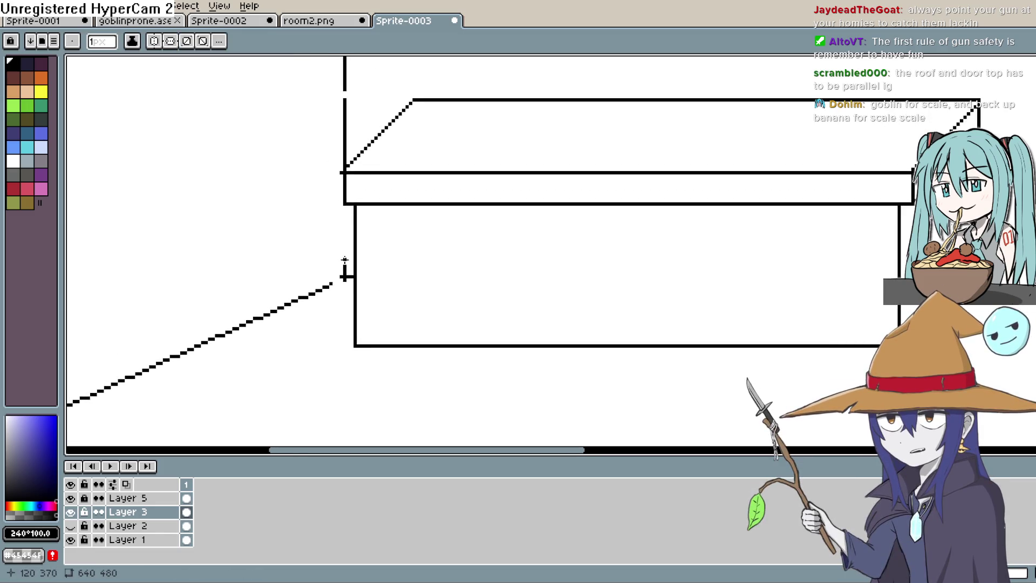
drag(354, 176, 365, 280)
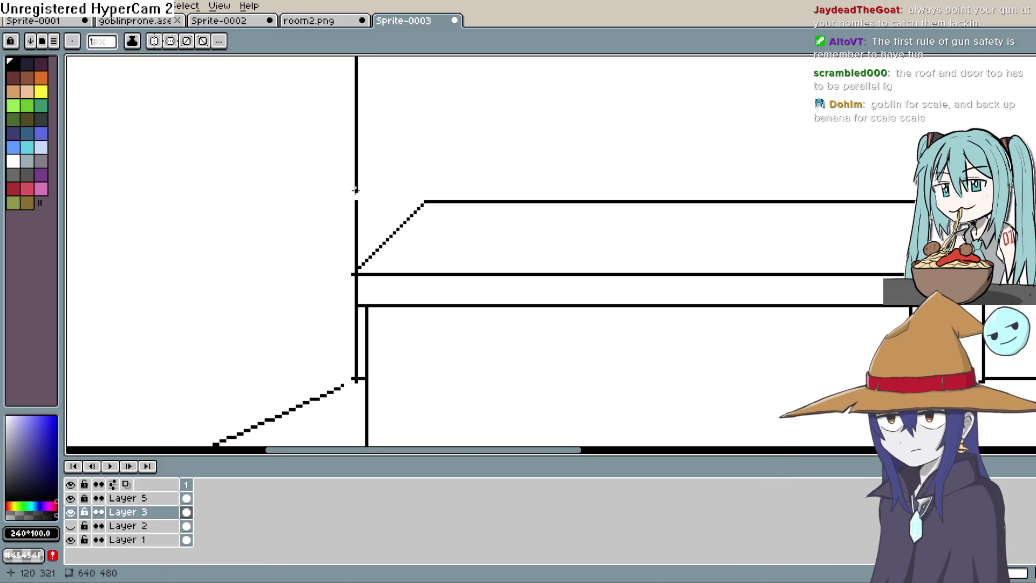
drag(355, 190, 469, 51)
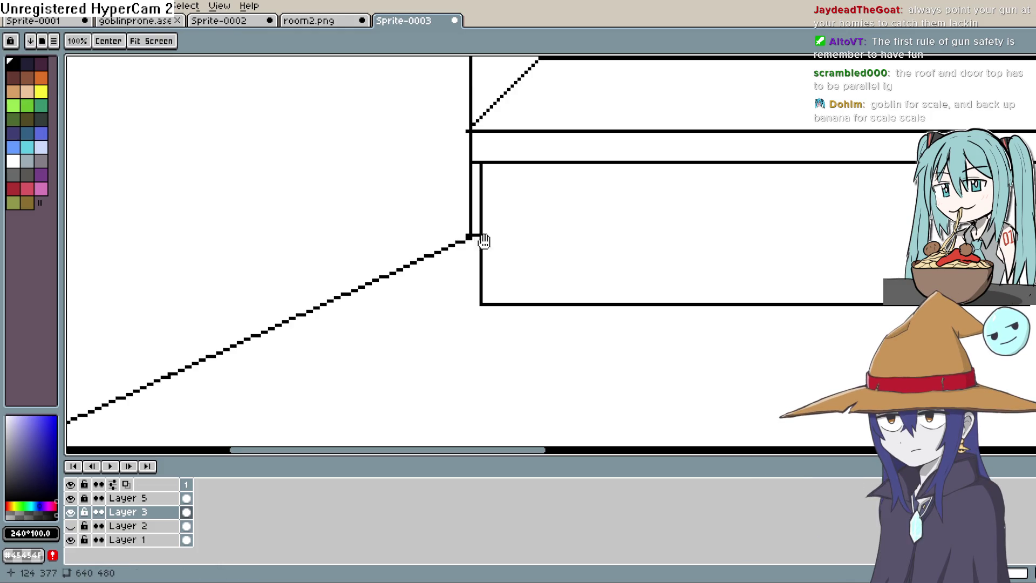
scroll(483, 235, down, 2)
scroll(567, 244, down, 2)
scroll(677, 254, down, 1)
mouse_move(677, 253)
mouse_down()
mouse_move(674, 283)
mouse_move(678, 247)
mouse_move(761, 206)
mouse_up()
Expose the left floor area and start a small rectangle's left edge near the left wall
key(b)
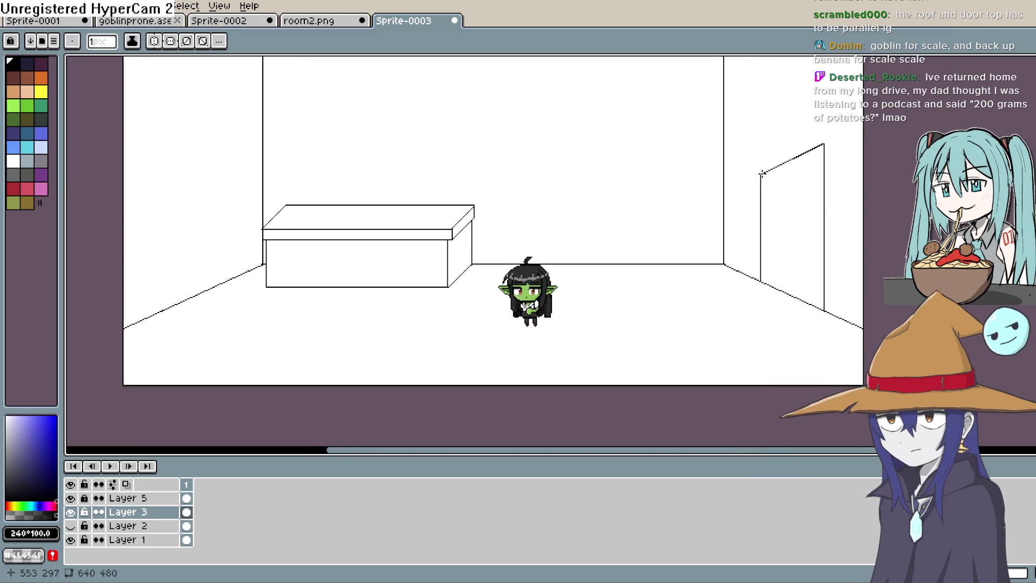
key(h)
drag(576, 270, 590, 295)
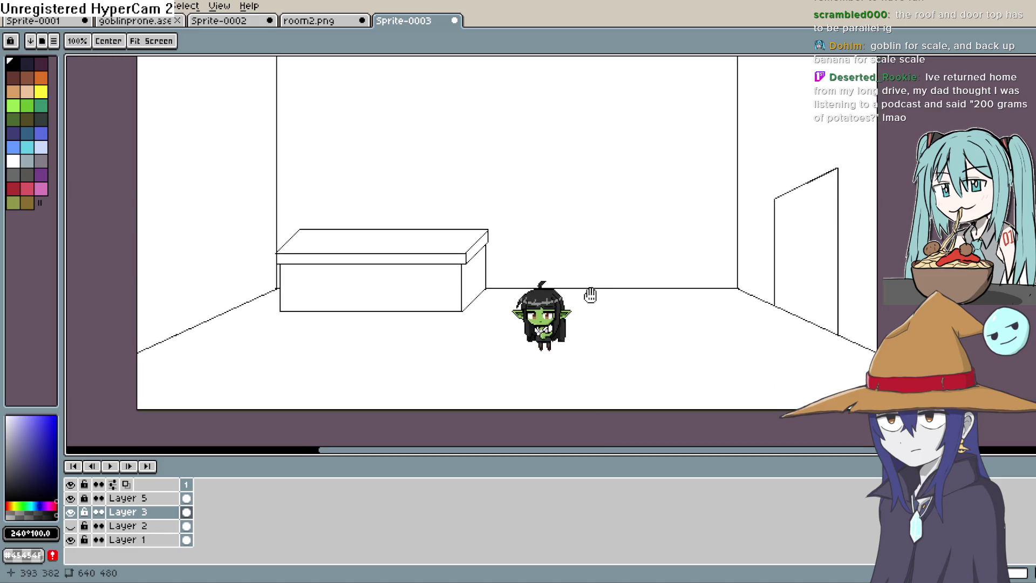
drag(440, 364, 468, 316)
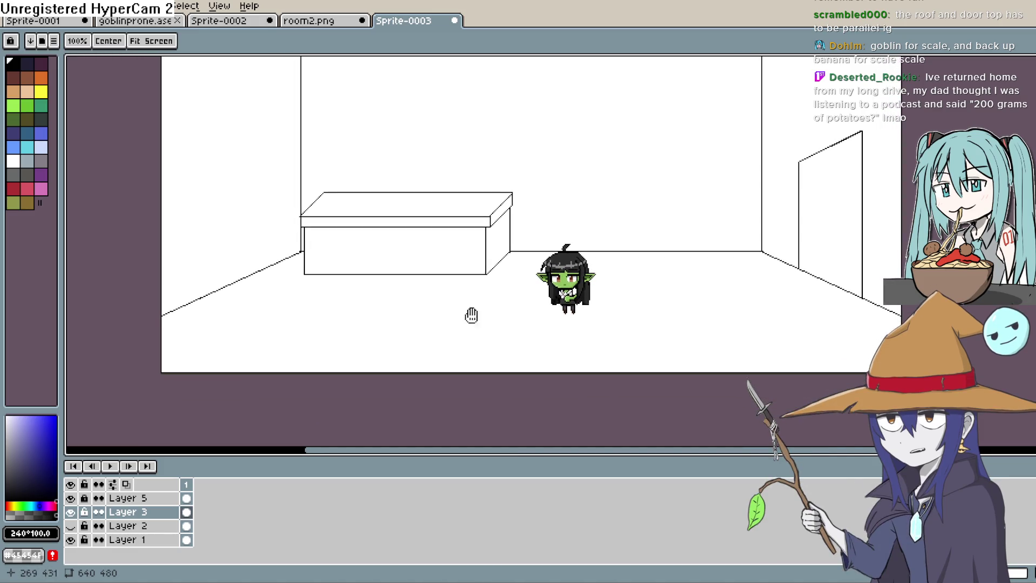
drag(684, 259, 818, 246)
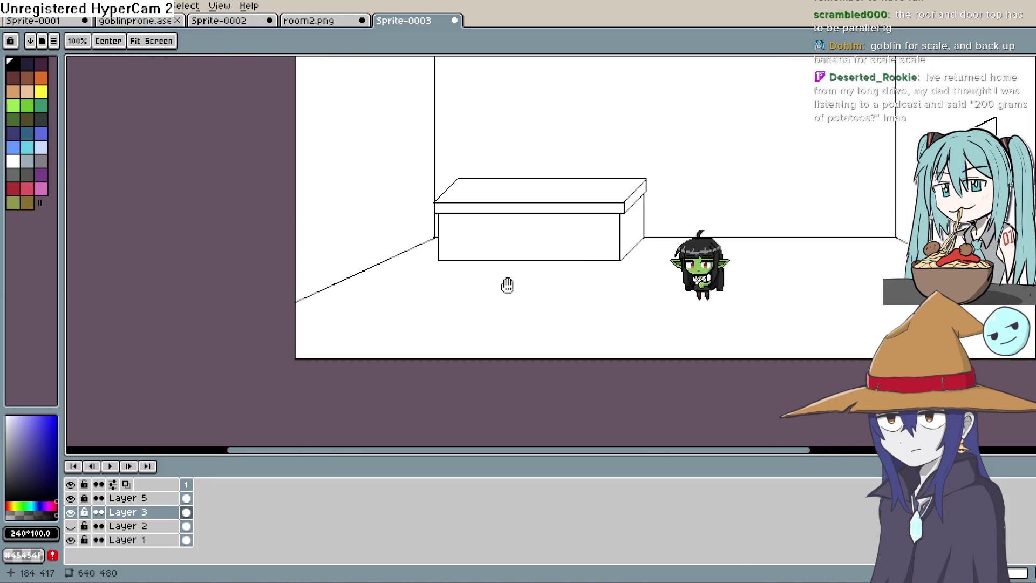
key(m)
drag(318, 260, 318, 298)
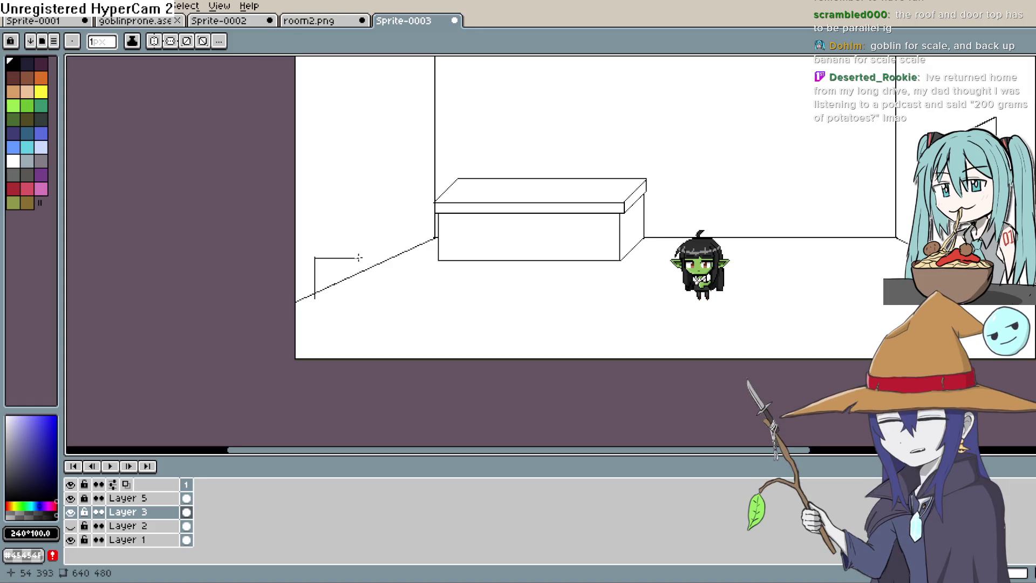
Turn the small square into a box outline with a depth line, left vertical edge and bottom edge
drag(318, 298, 360, 298)
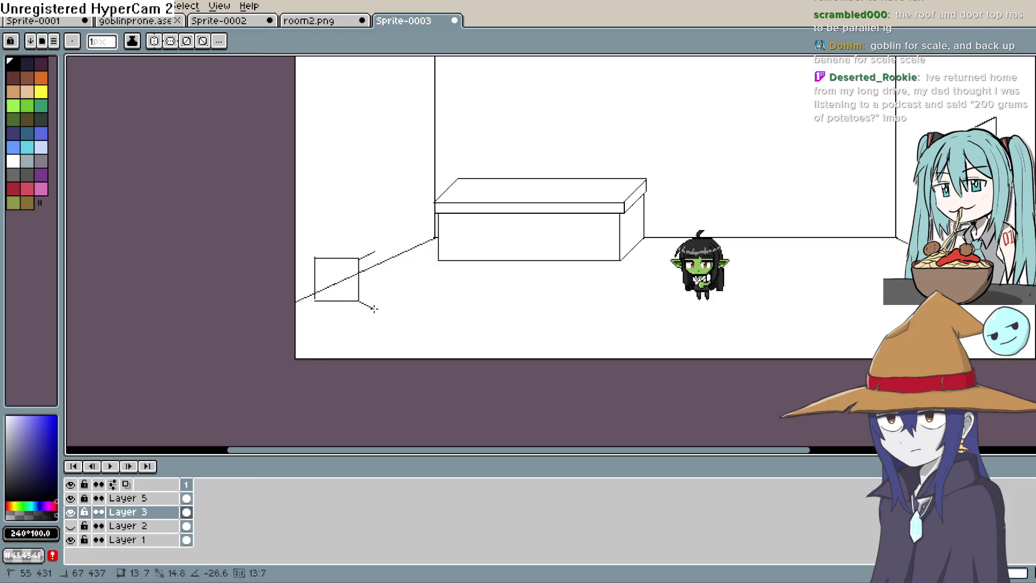
drag(373, 306, 377, 306)
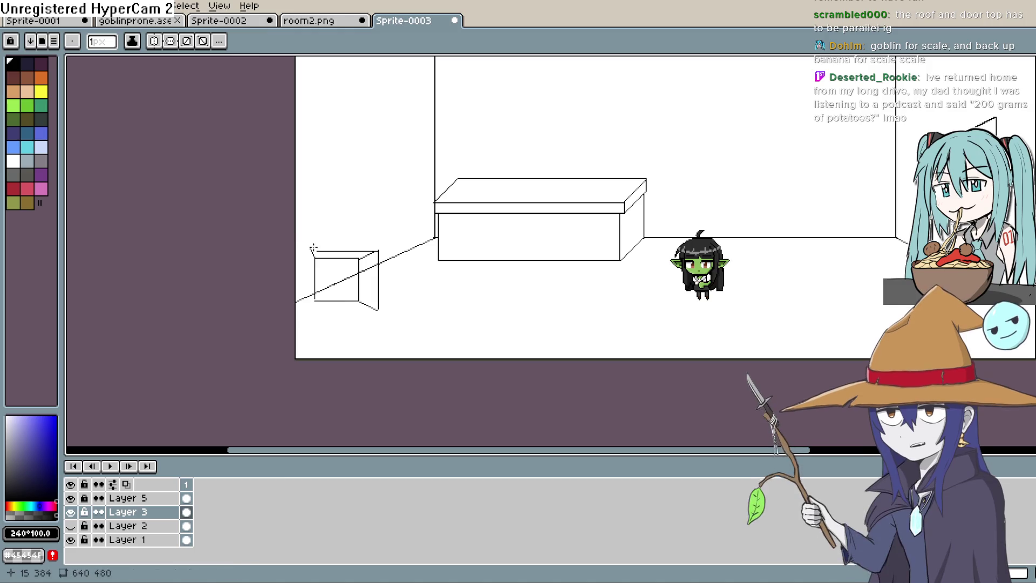
drag(310, 252, 310, 301)
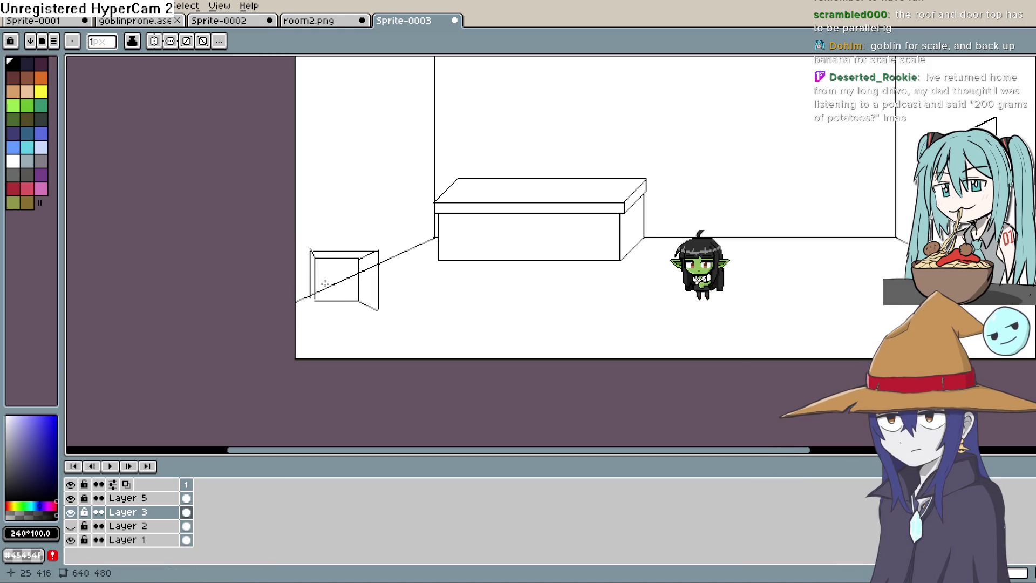
drag(372, 309, 308, 309)
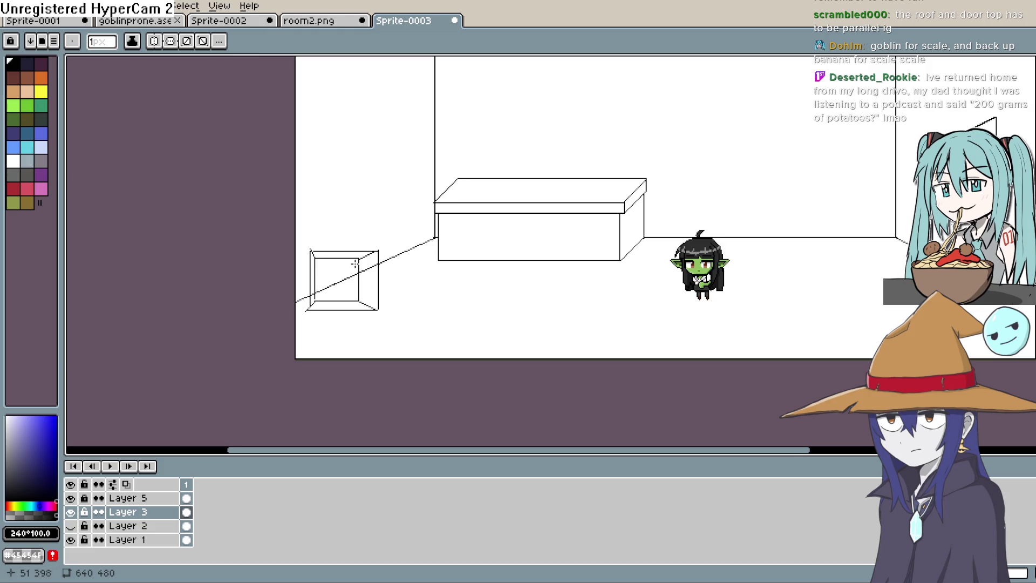
Give the lower-left box a rear section: a vertical back edge and its top edge extended rightward
key(space)
drag(385, 316, 387, 267)
key(space)
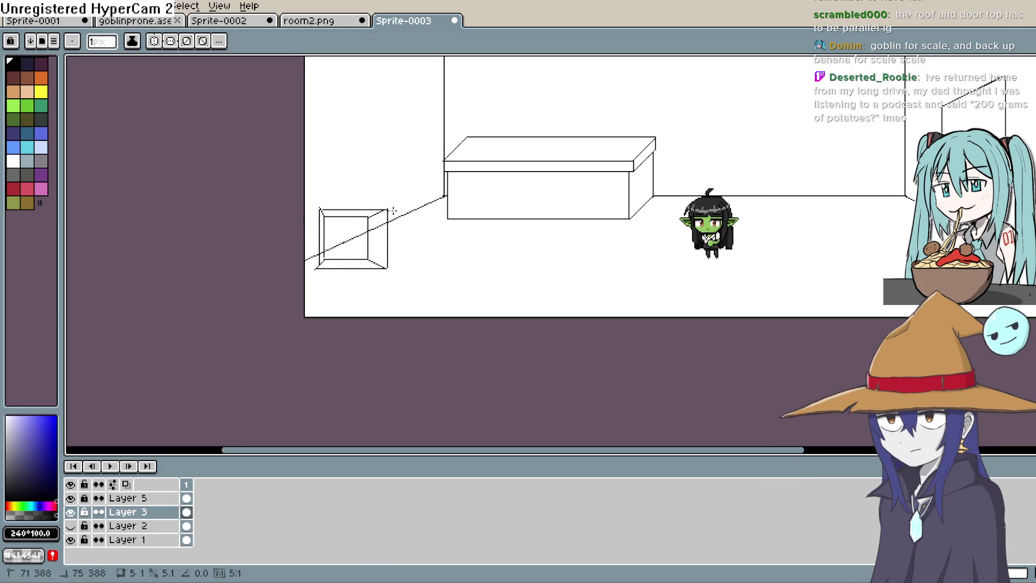
drag(400, 212, 401, 263)
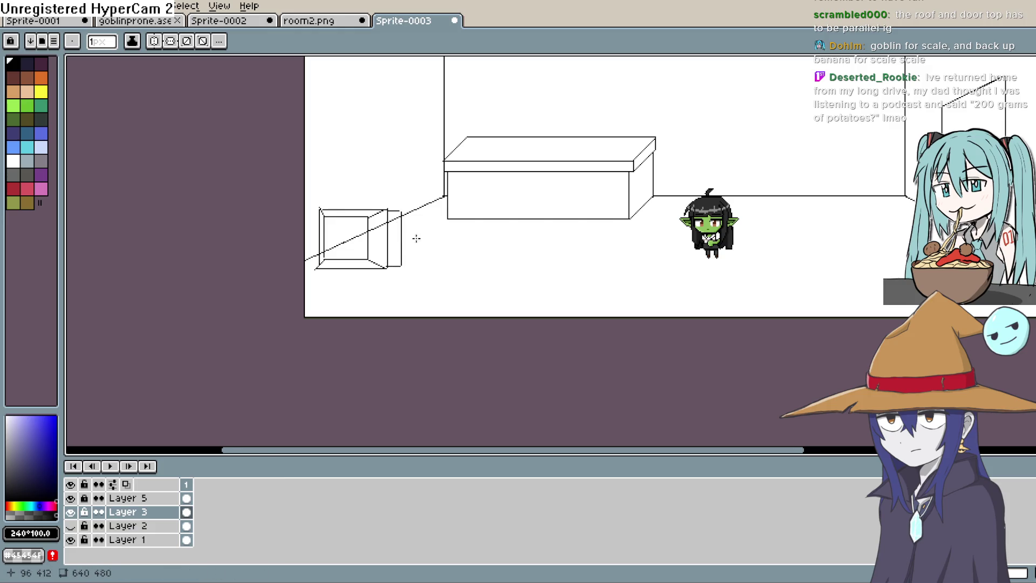
scroll(412, 227, up, 1)
scroll(324, 203, up, 1)
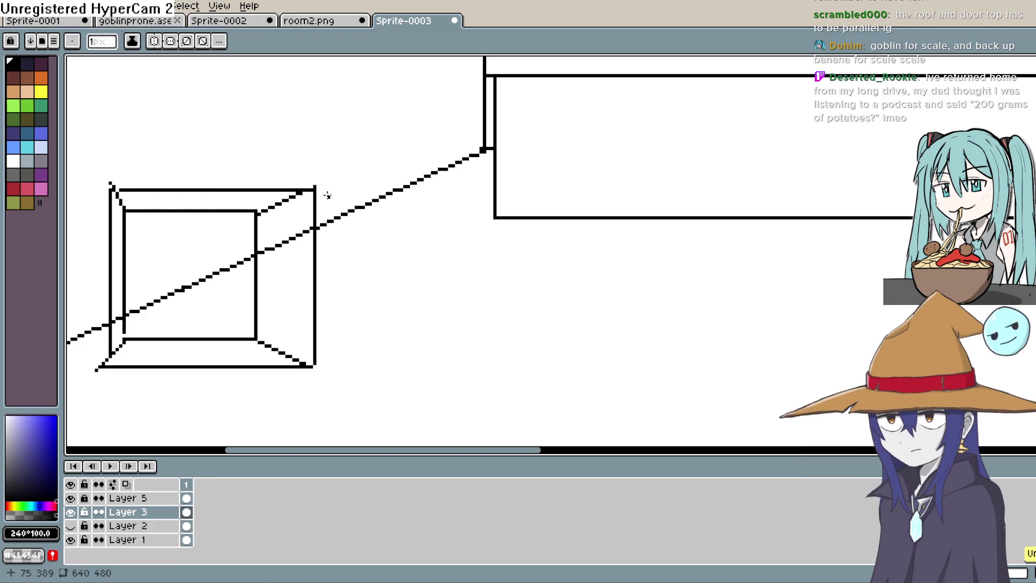
mouse_move(319, 192)
mouse_down()
mouse_move(355, 193)
mouse_move(354, 365)
mouse_up()
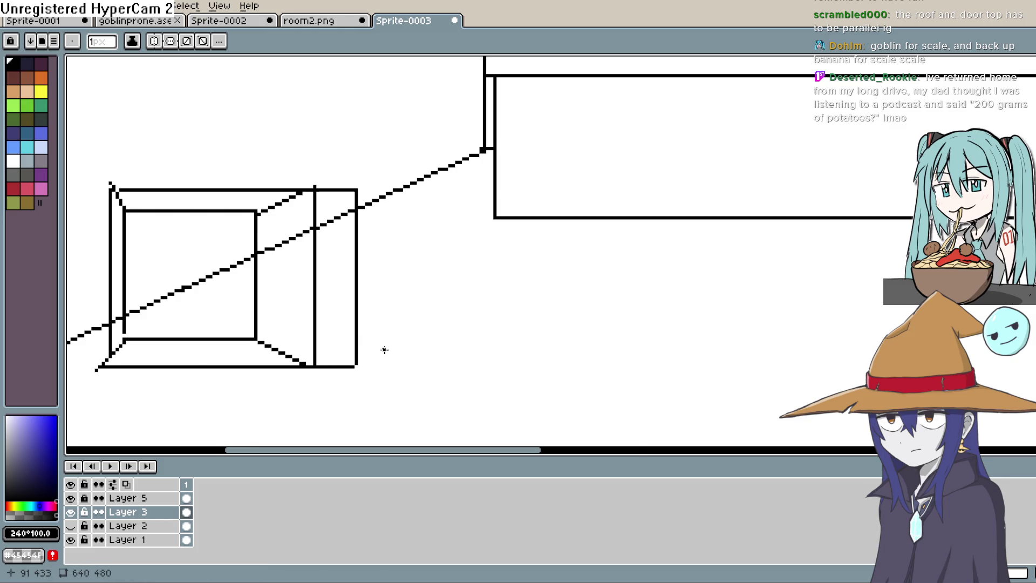
scroll(385, 350, down, 2)
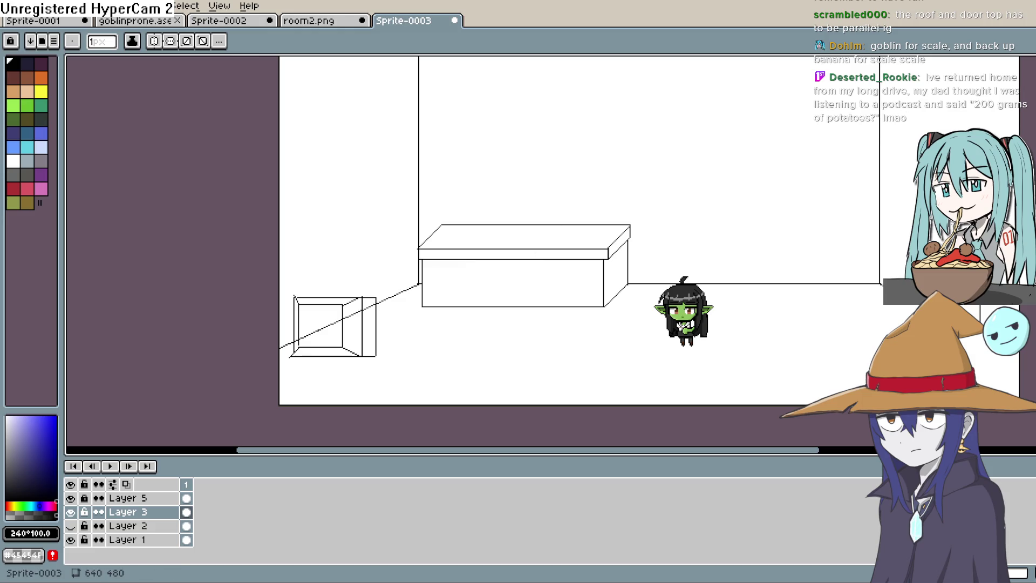
Switch to polygonal selection and pan the view to show the whole room
key(m)
key(shift+q)
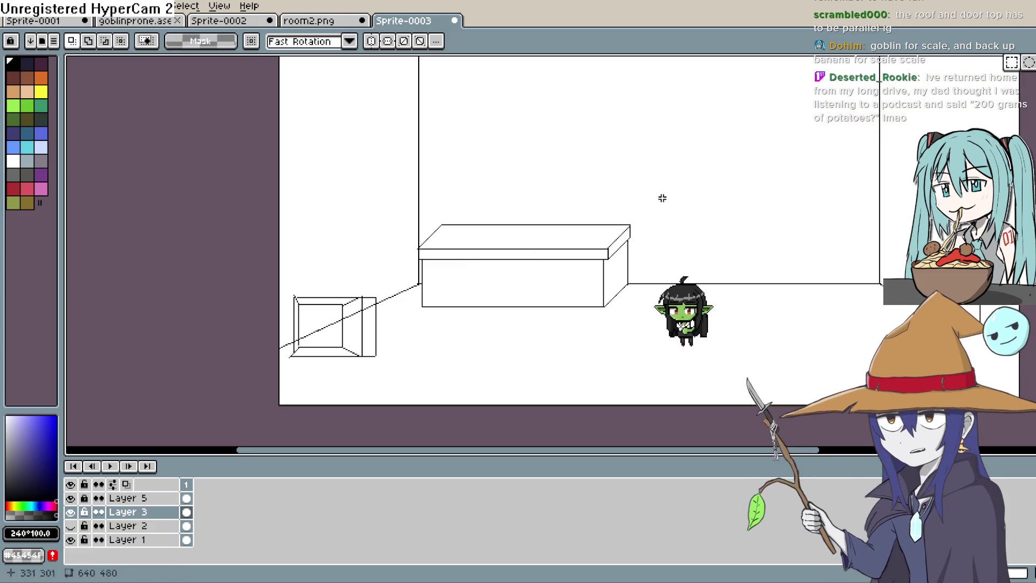
scroll(662, 199, down, 1)
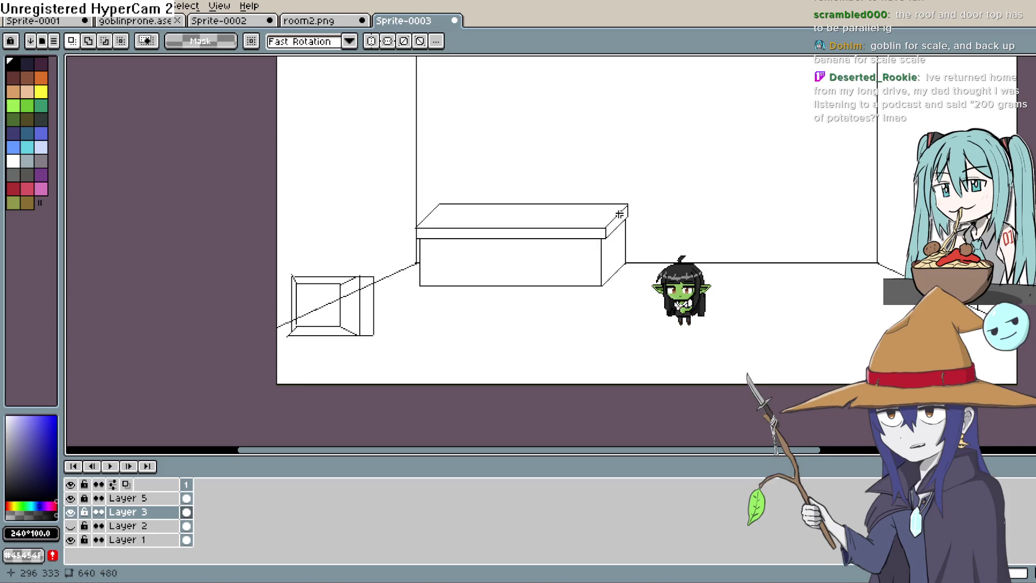
key(space)
drag(666, 227, 590, 233)
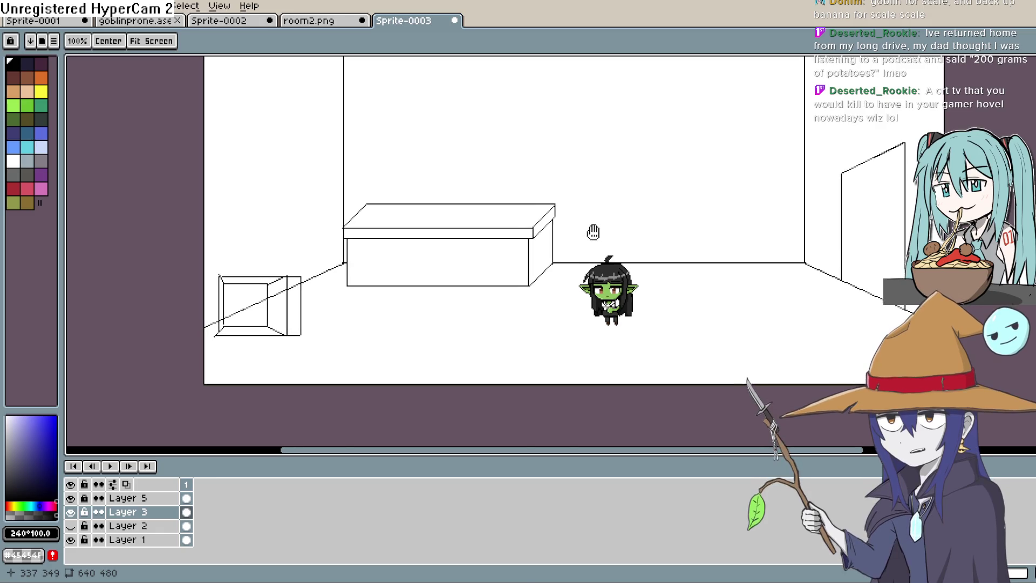
drag(589, 234, 593, 233)
scroll(593, 233, down, 1)
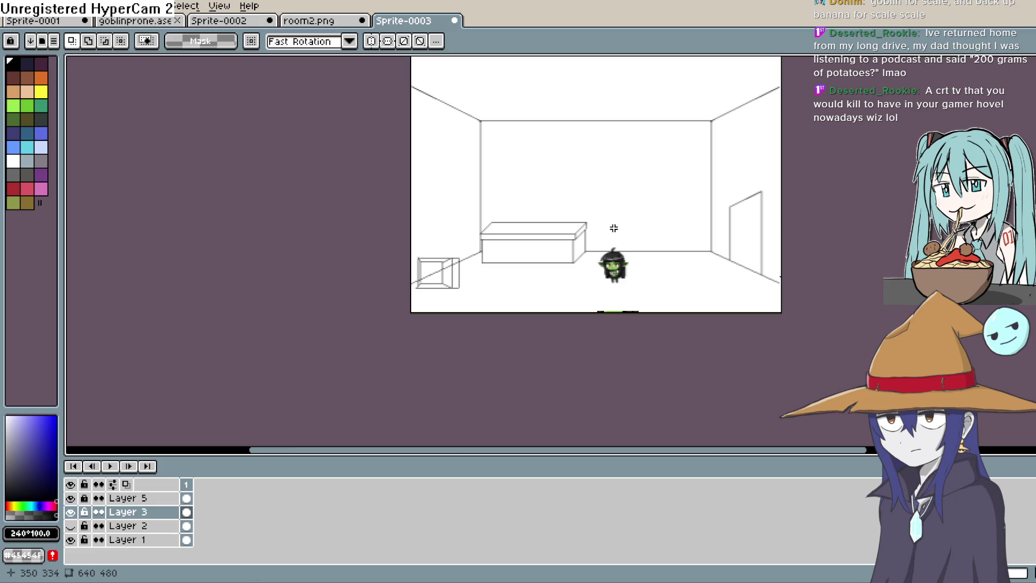
scroll(654, 207, up, 1)
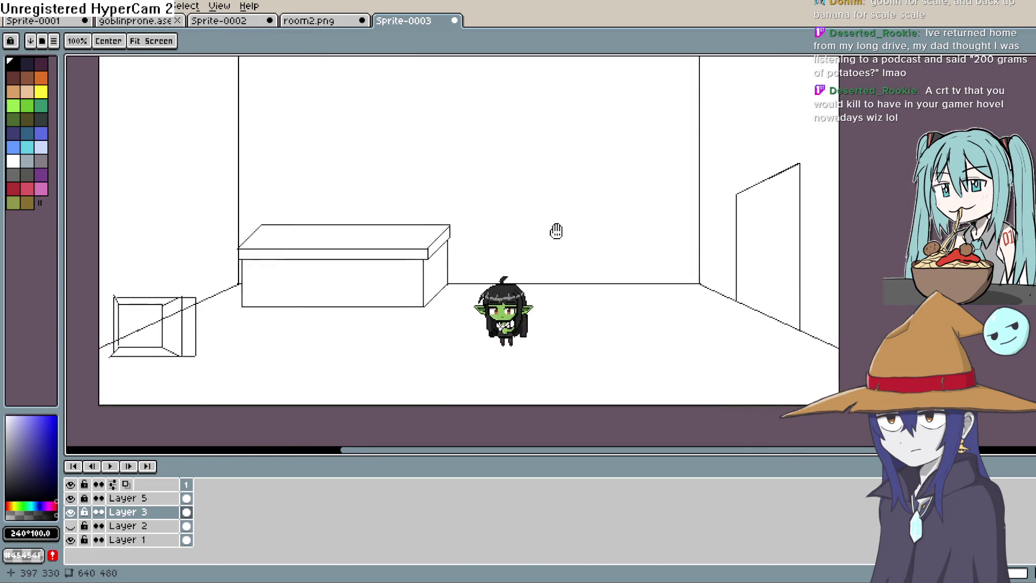
drag(648, 219, 423, 232)
Mark and clear a temporary rectangular selection, then unlock Layer 3 for editing
drag(440, 151, 509, 299)
key(ctrl+d)
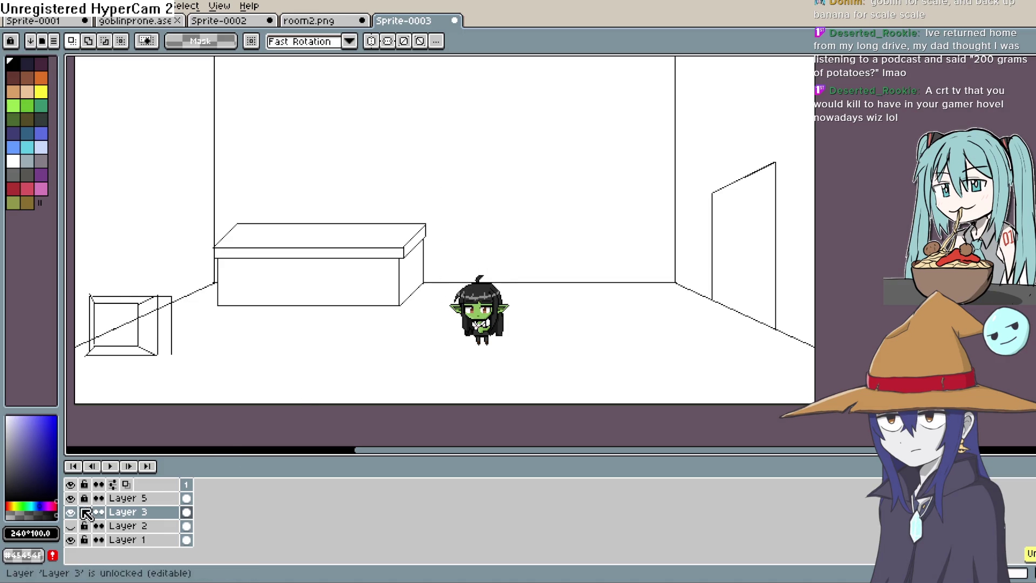
click(72, 497)
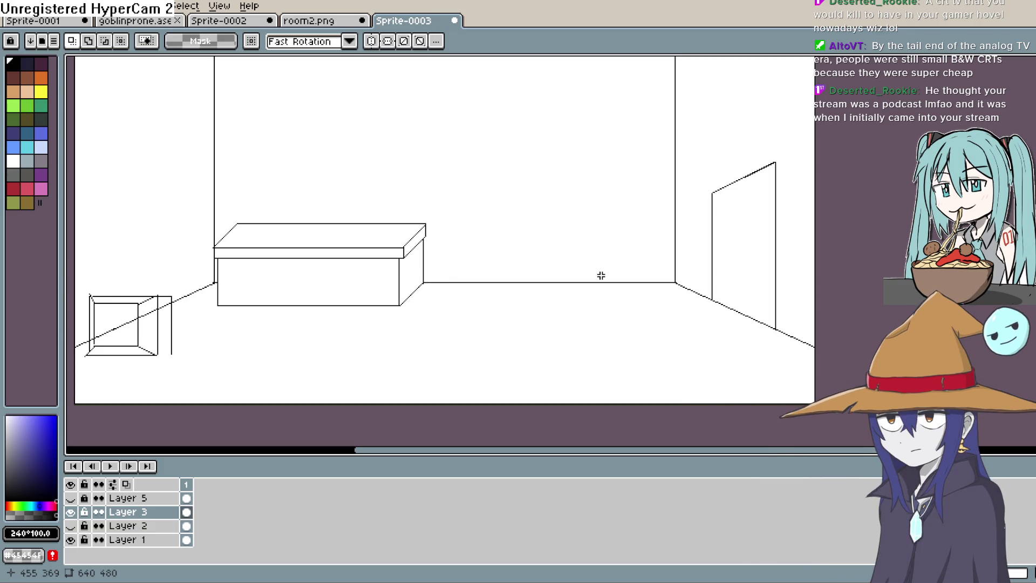
Zoom onto the box, undo a stray selection and ready the Line tool to extend its bottom edge
drag(243, 372, 368, 273)
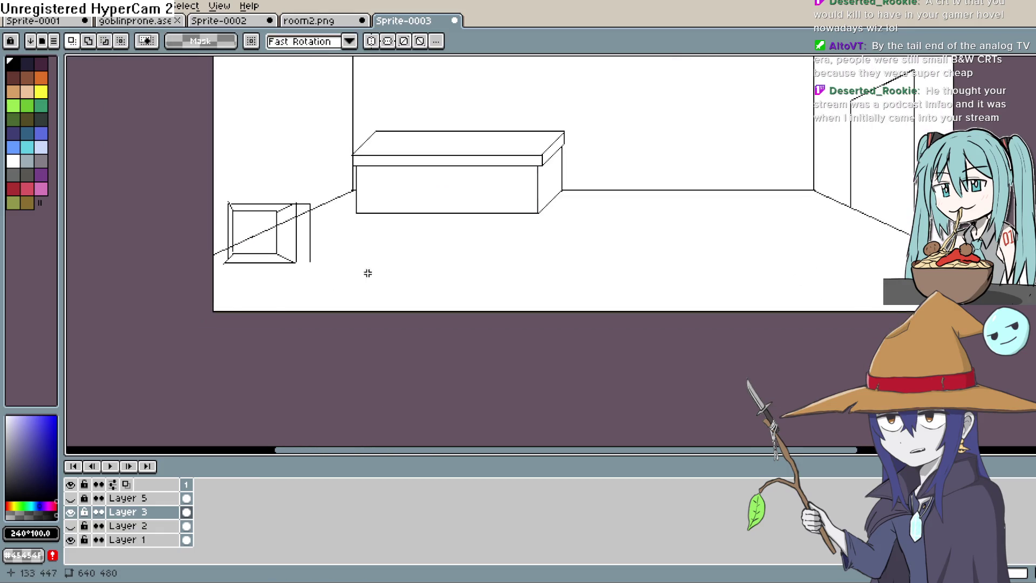
scroll(303, 259, down, 1)
scroll(303, 259, up, 4)
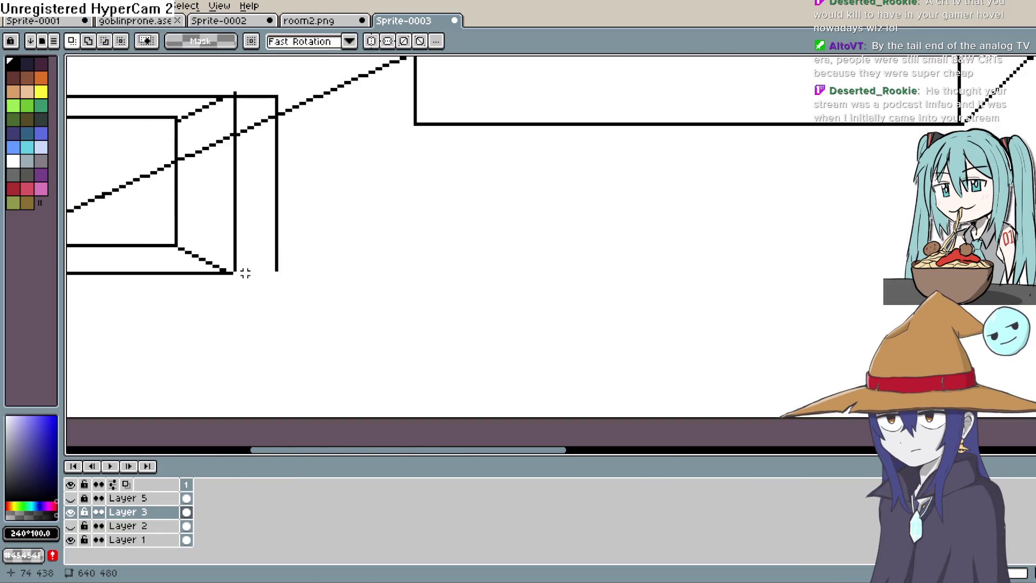
drag(236, 271, 283, 274)
key(ctrl+z)
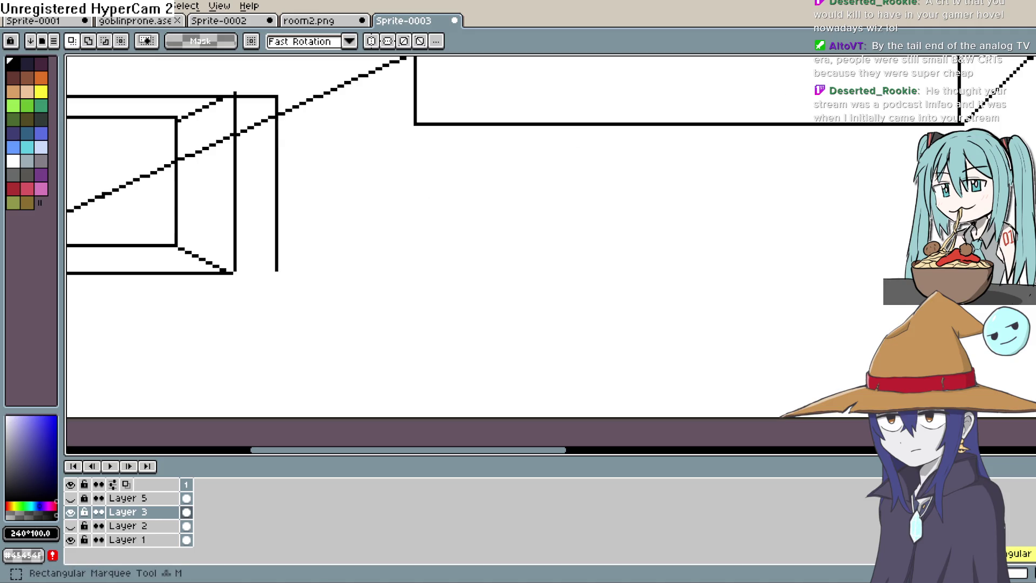
key(l)
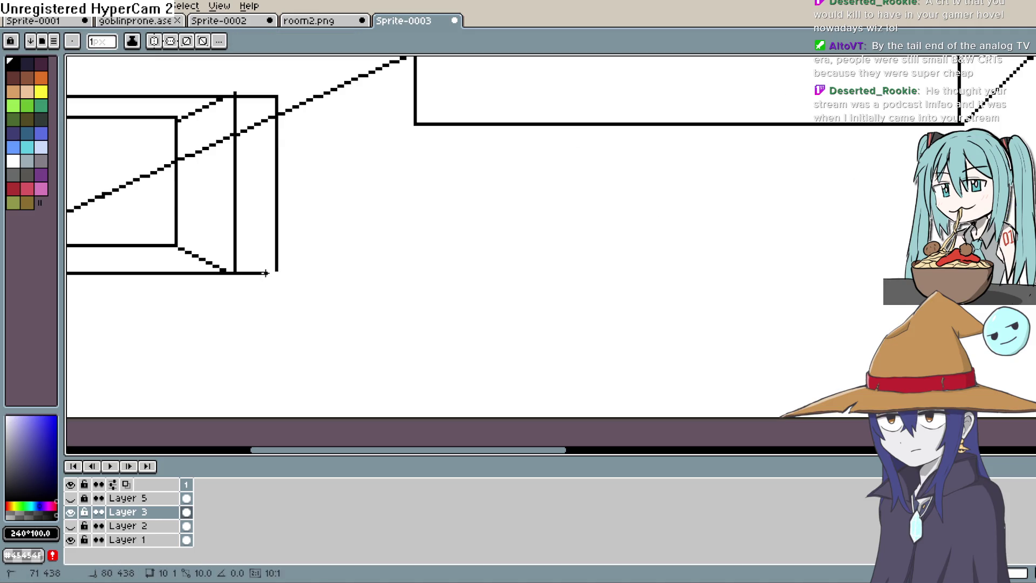
drag(349, 227, 418, 297)
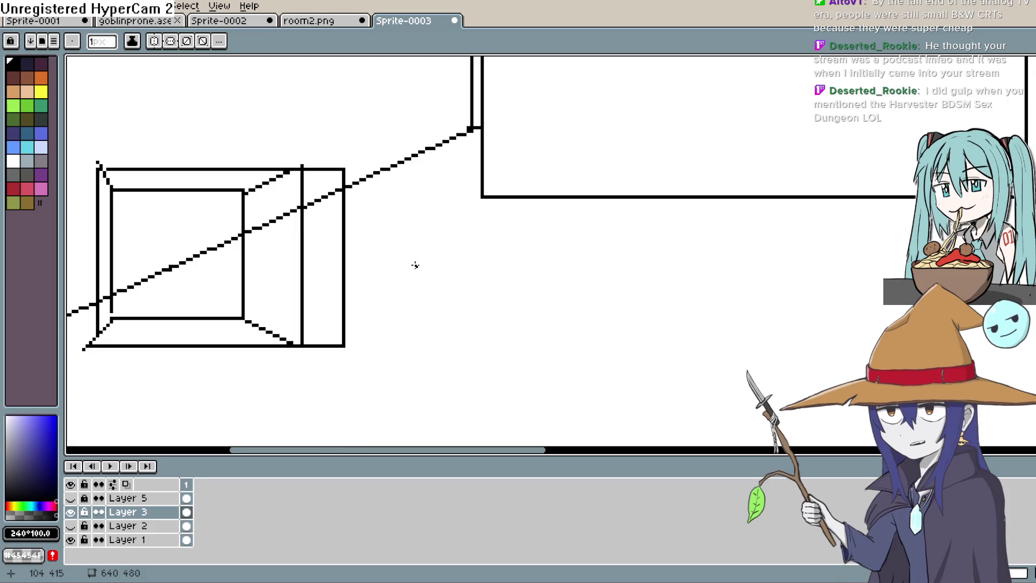
key(e)
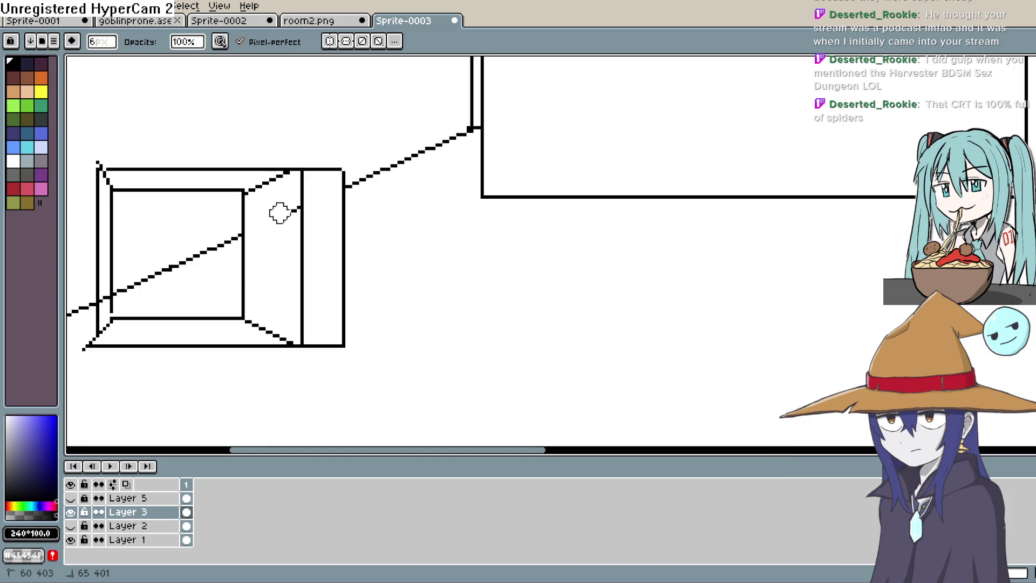
Undo an accidental erase of the floor line and bring the box's lower-left corner into view
drag(225, 248, 227, 244)
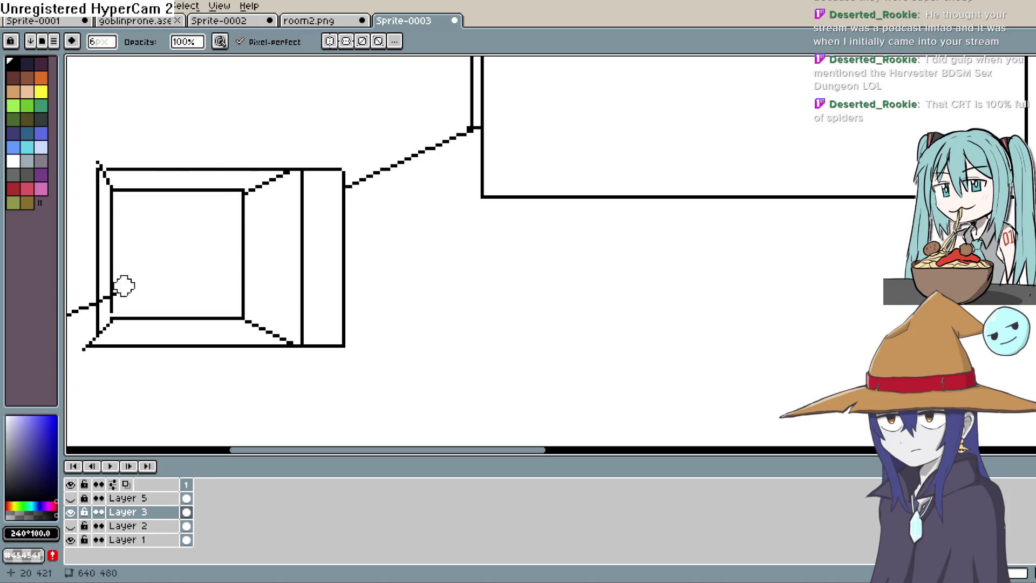
key(ctrl+z)
key(ctrl+z)
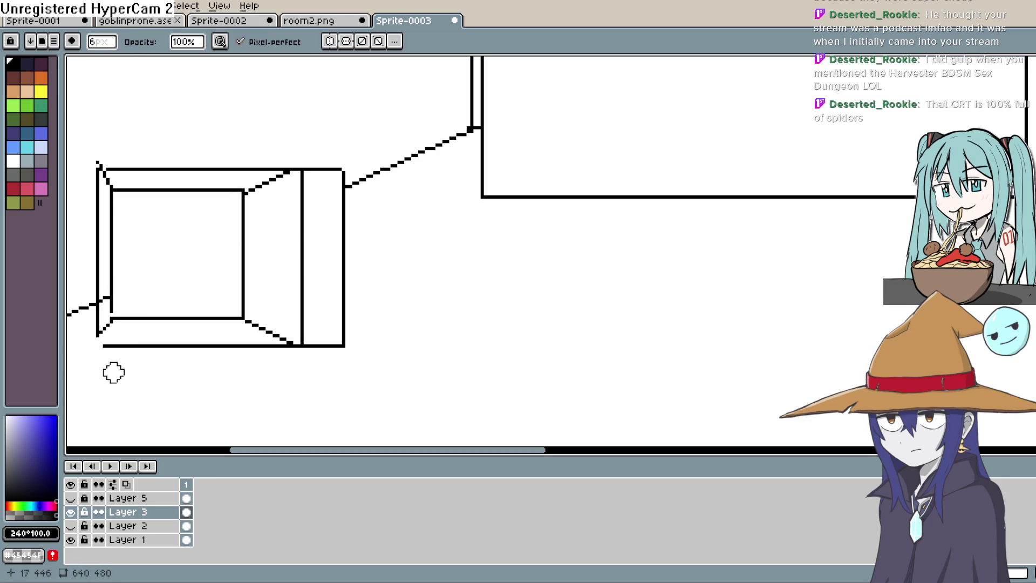
key(b)
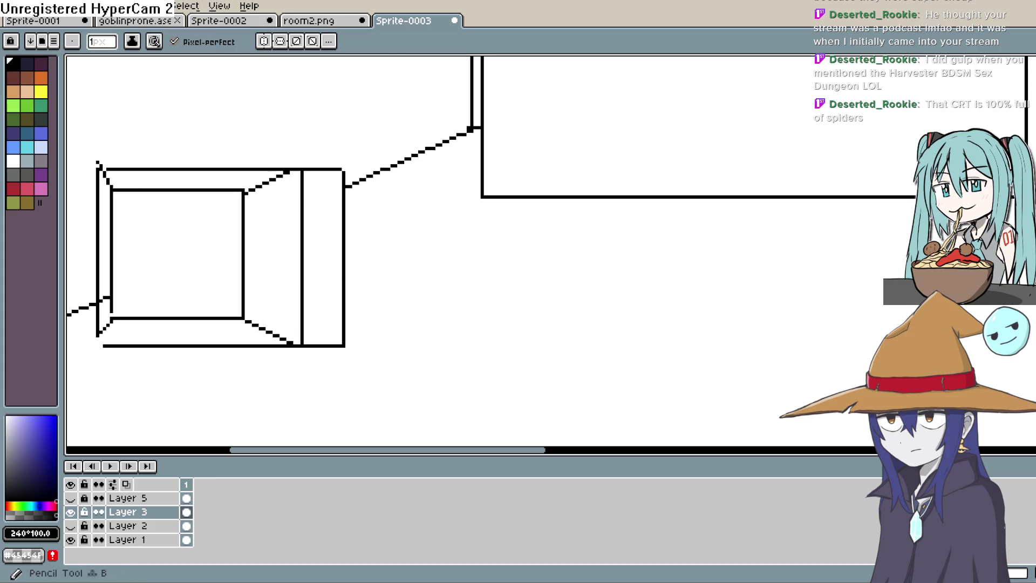
scroll(111, 358, up, 1)
scroll(111, 358, up, 2)
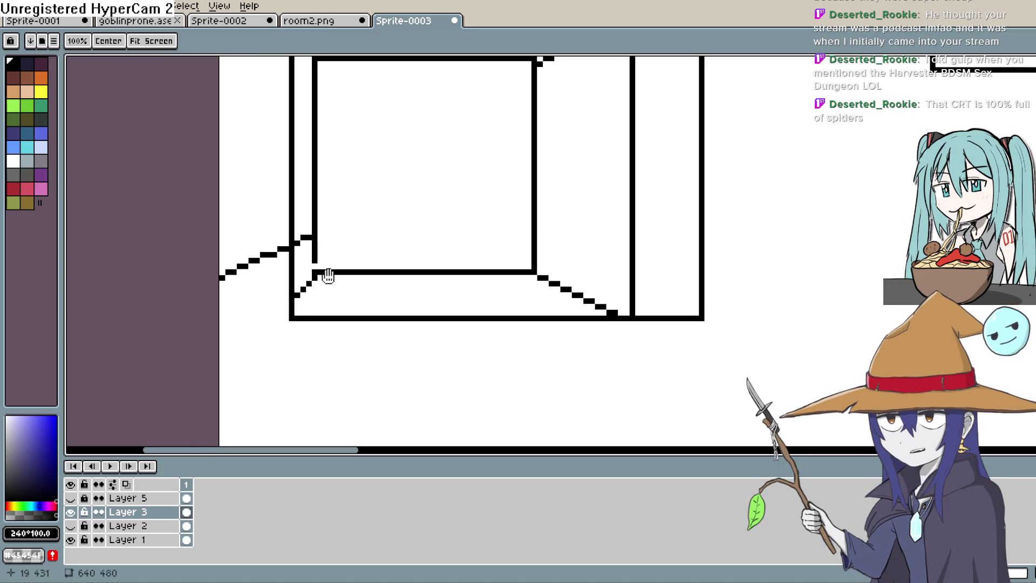
drag(373, 267, 286, 339)
key(space)
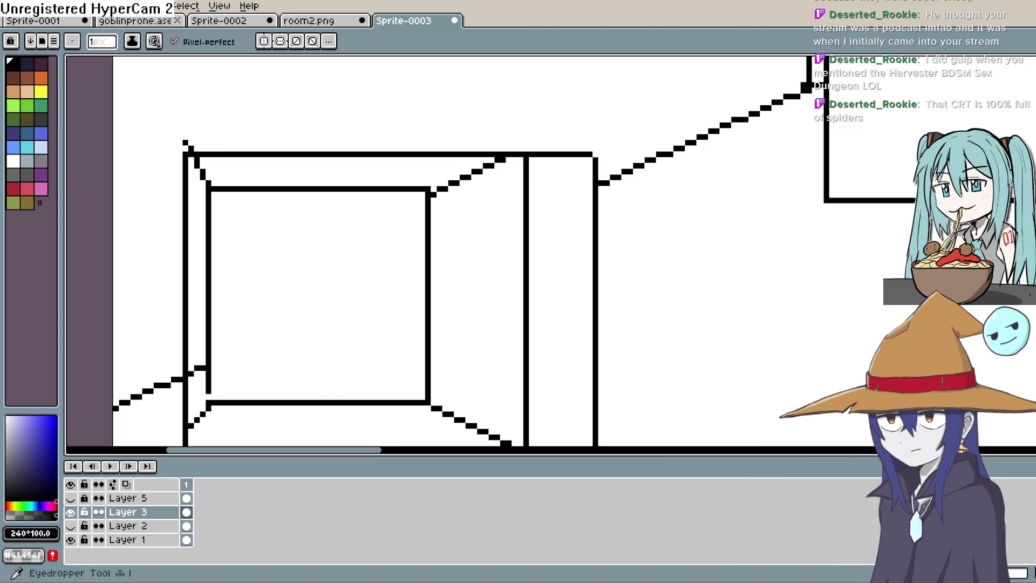
Erase the stray black pixel above the small box's top-left corner
key(e)
click(185, 144)
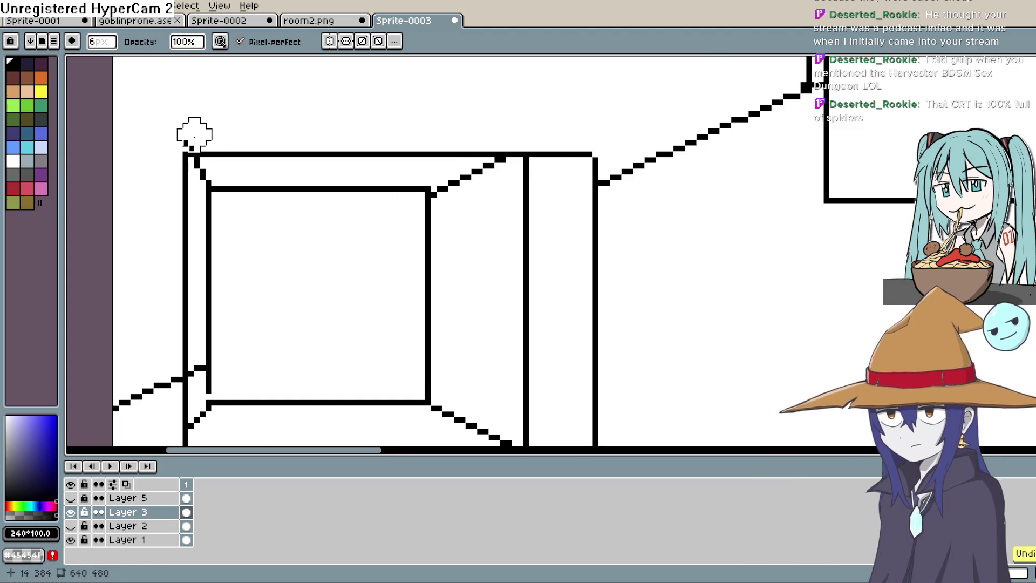
scroll(630, 266, down, 3)
scroll(648, 296, down, 2)
key(space)
Pan across the room drawing to inspect the counter box and the small TV box
drag(648, 297, 523, 261)
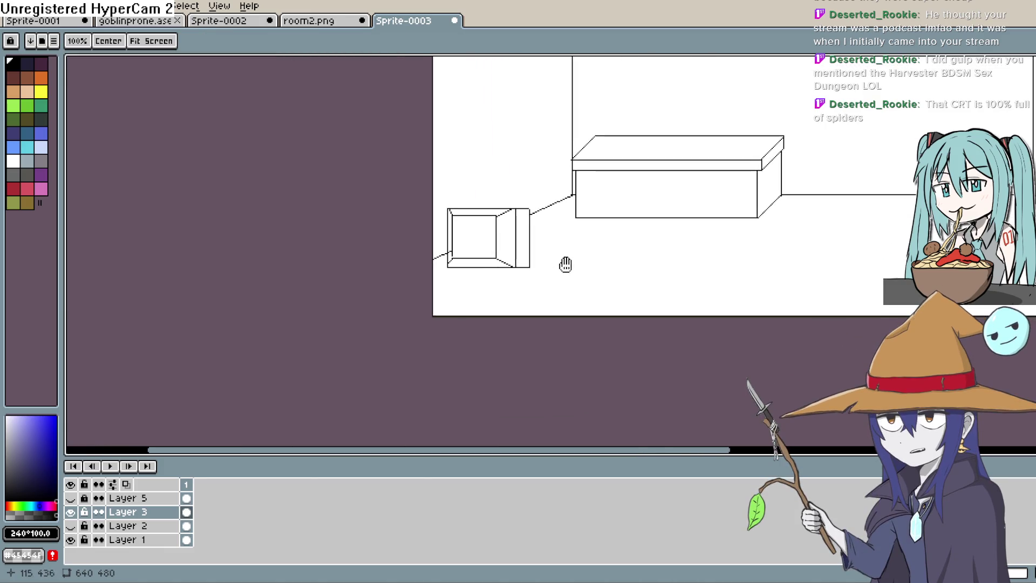
scroll(454, 235, up, 2)
scroll(405, 235, up, 2)
scroll(396, 239, up, 1)
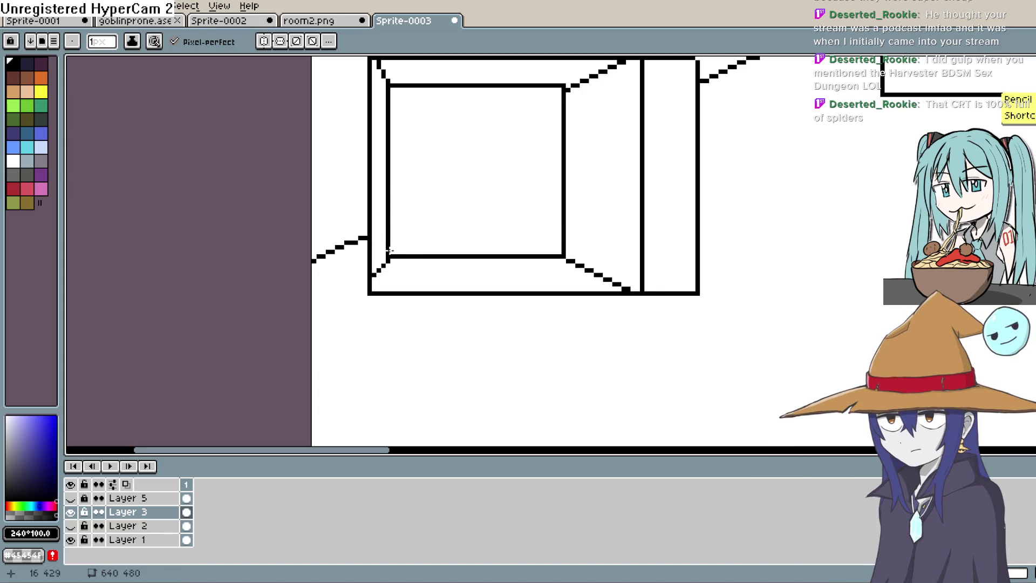
scroll(485, 195, down, 1)
scroll(550, 197, down, 1)
scroll(550, 196, down, 1)
scroll(526, 214, down, 1)
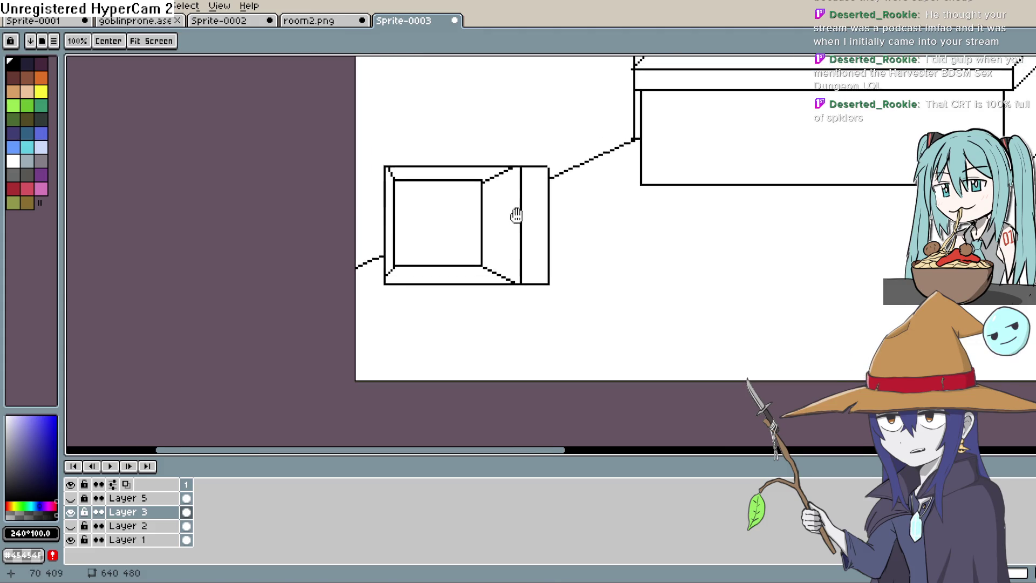
scroll(518, 219, down, 1)
scroll(507, 232, down, 1)
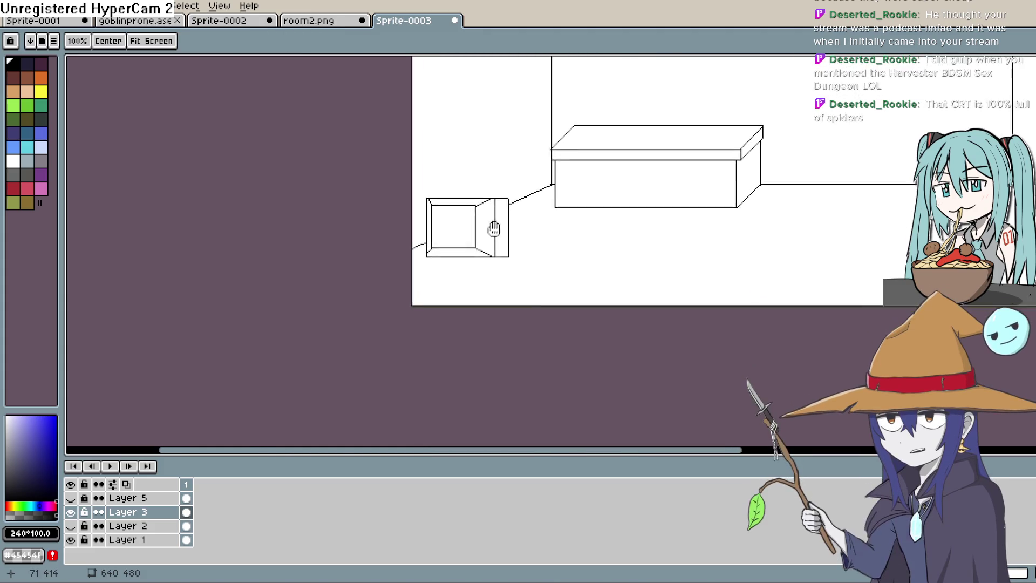
drag(507, 231, 497, 216)
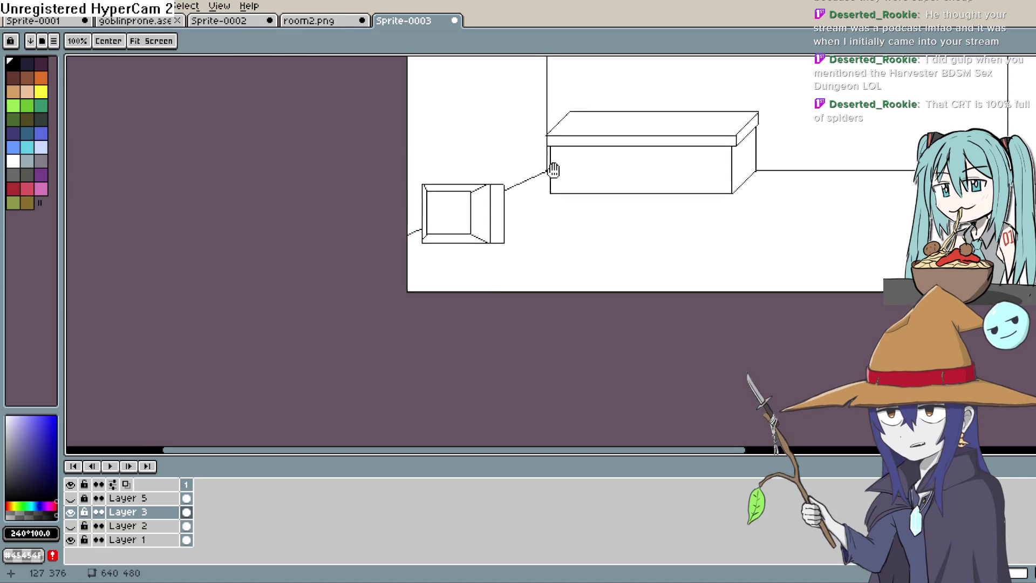
drag(560, 170, 551, 153)
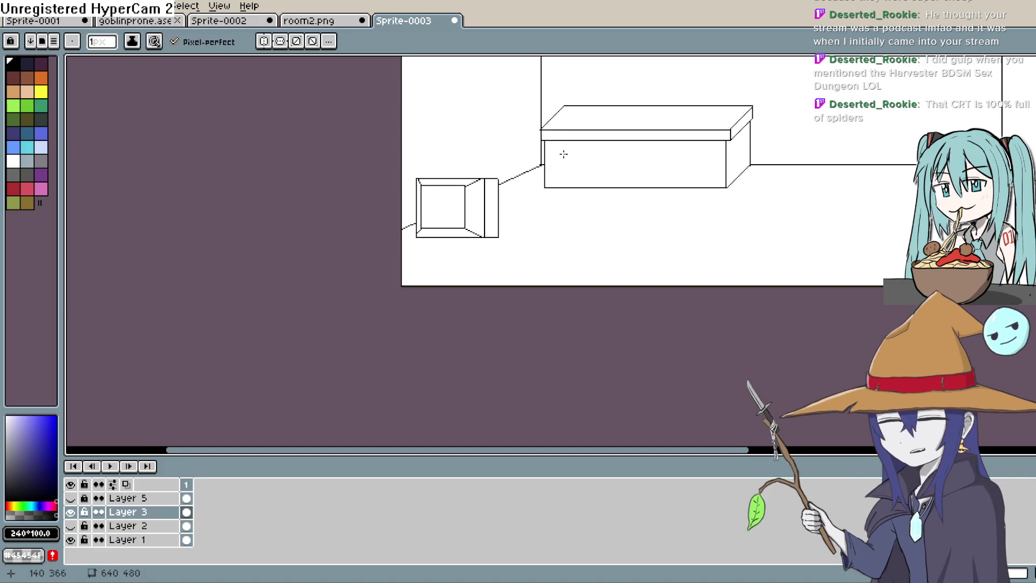
key(space)
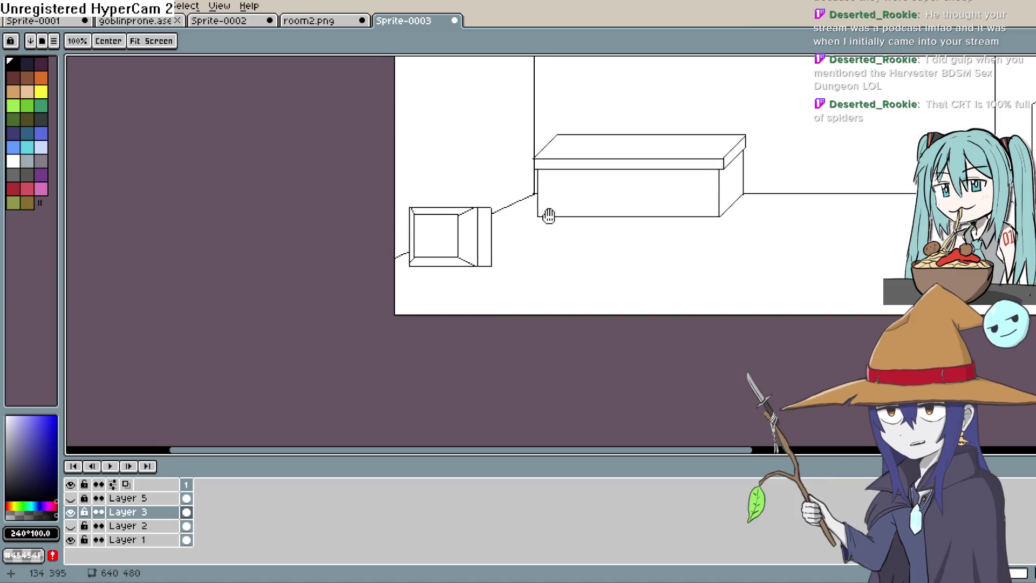
scroll(550, 214, up, 1)
scroll(531, 188, up, 1)
scroll(532, 187, up, 1)
key(space)
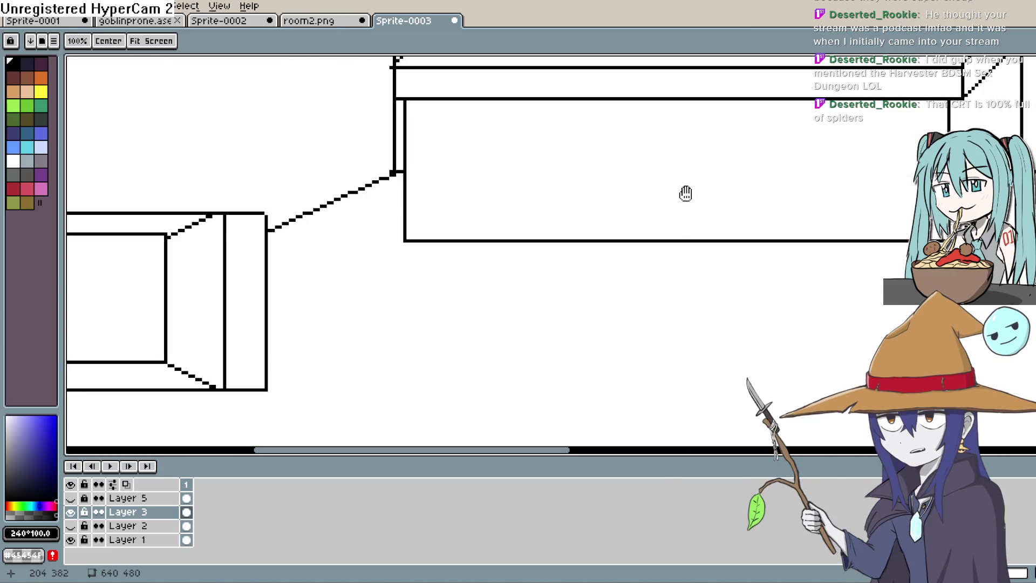
drag(688, 190, 409, 222)
key(e)
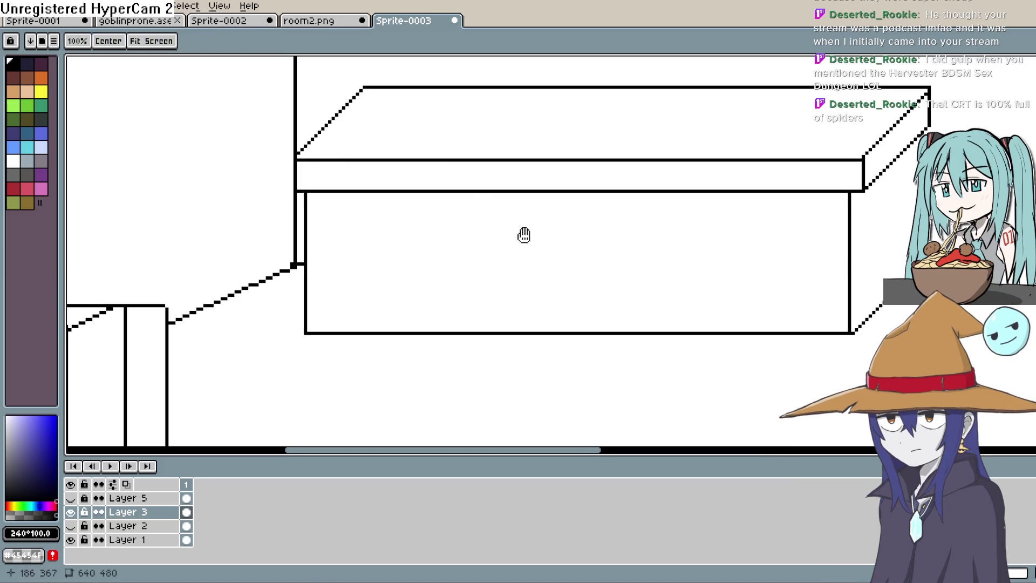
scroll(518, 235, down, 1)
scroll(550, 243, down, 1)
scroll(643, 275, up, 1)
drag(644, 276, 632, 279)
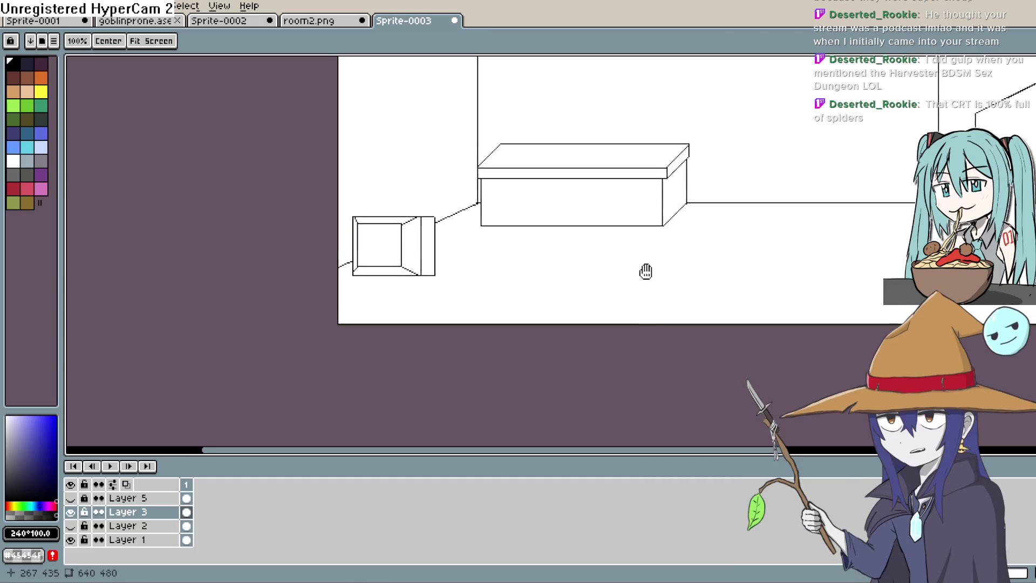
scroll(501, 227, up, 2)
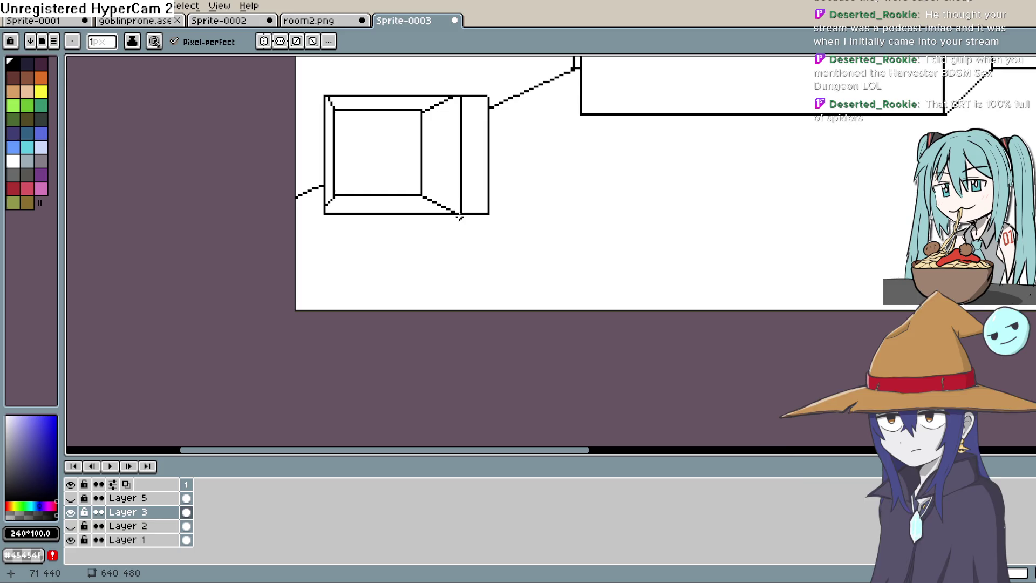
Undo the stray line beside the TV and attempt the table's back and side edges, undoing misplaced diagonals
key(ctrl+z)
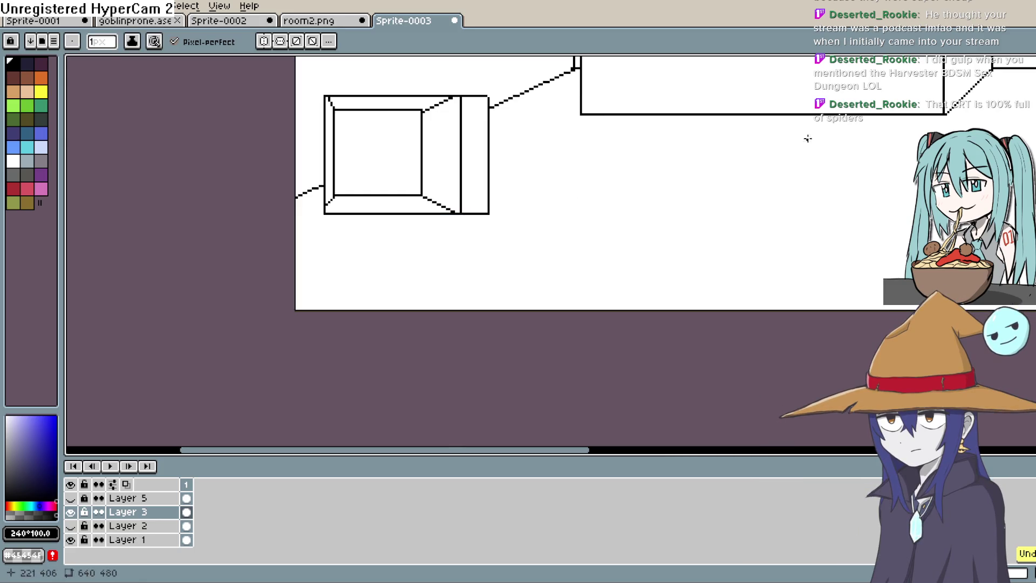
key(l)
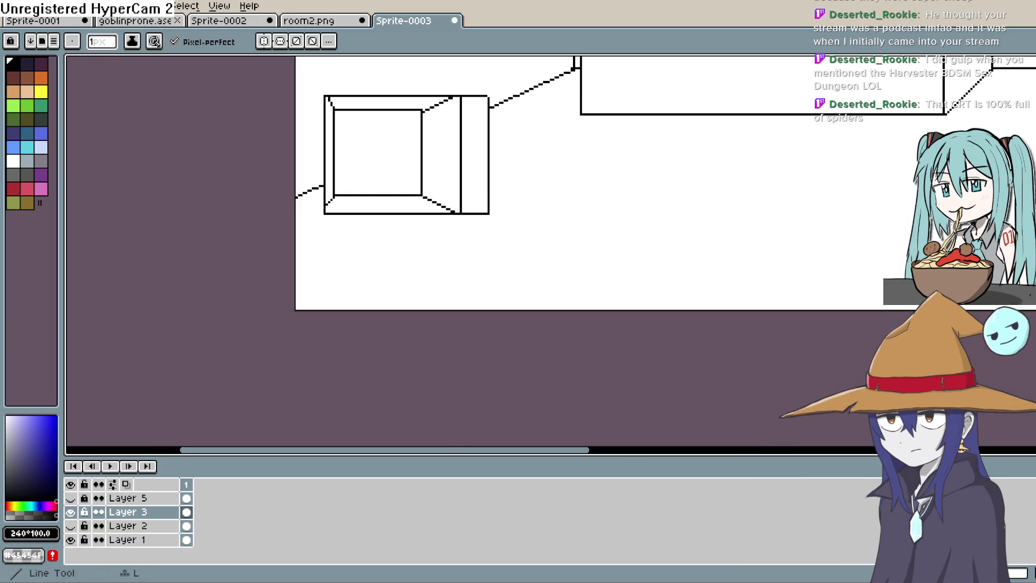
key(e)
mouse_move(489, 197)
mouse_down()
mouse_move(551, 197)
mouse_move(465, 271)
mouse_up()
key(ctrl+z)
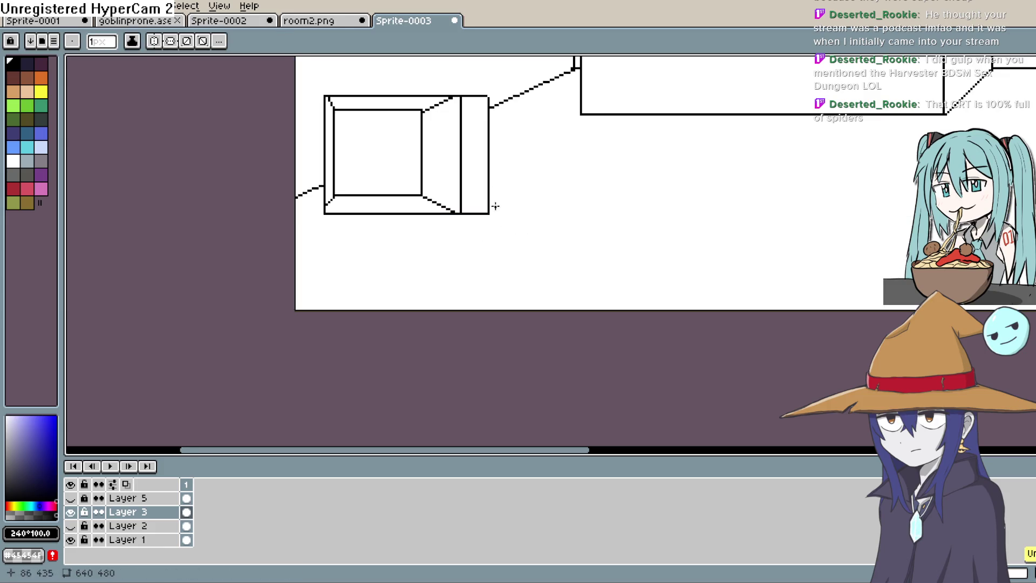
mouse_move(490, 206)
mouse_down()
mouse_move(547, 206)
mouse_move(496, 259)
mouse_move(304, 257)
mouse_up()
key(ctrl+z)
key(ctrl+z)
Draw the table top's right and left edges plus its vertical right-side and front corner edges under the TV
drag(548, 206, 476, 240)
mouse_move(546, 205)
mouse_down()
mouse_move(517, 233)
mouse_move(368, 244)
mouse_up()
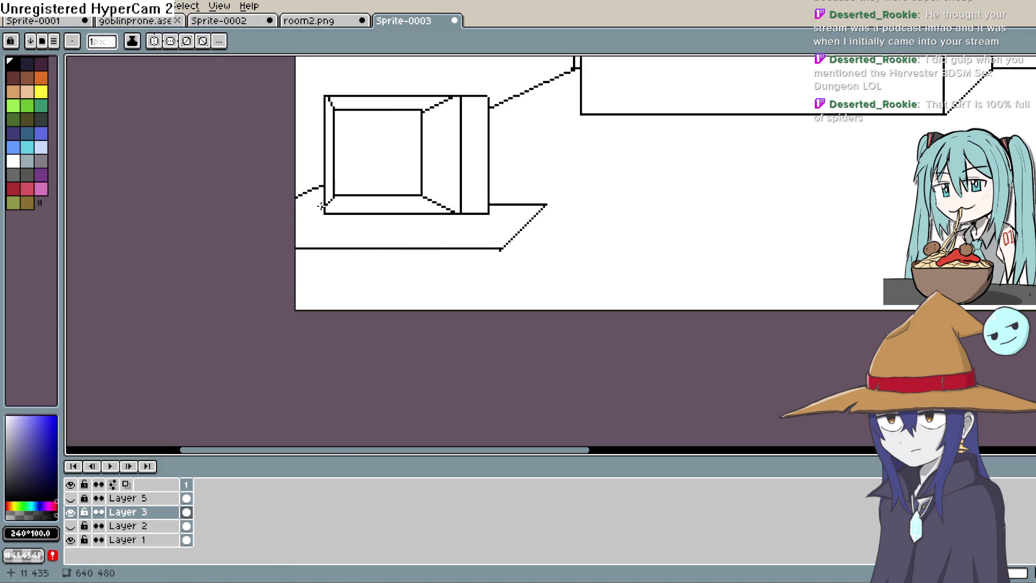
mouse_move(323, 207)
mouse_down()
mouse_move(300, 244)
mouse_move(328, 198)
mouse_up()
drag(546, 205, 546, 292)
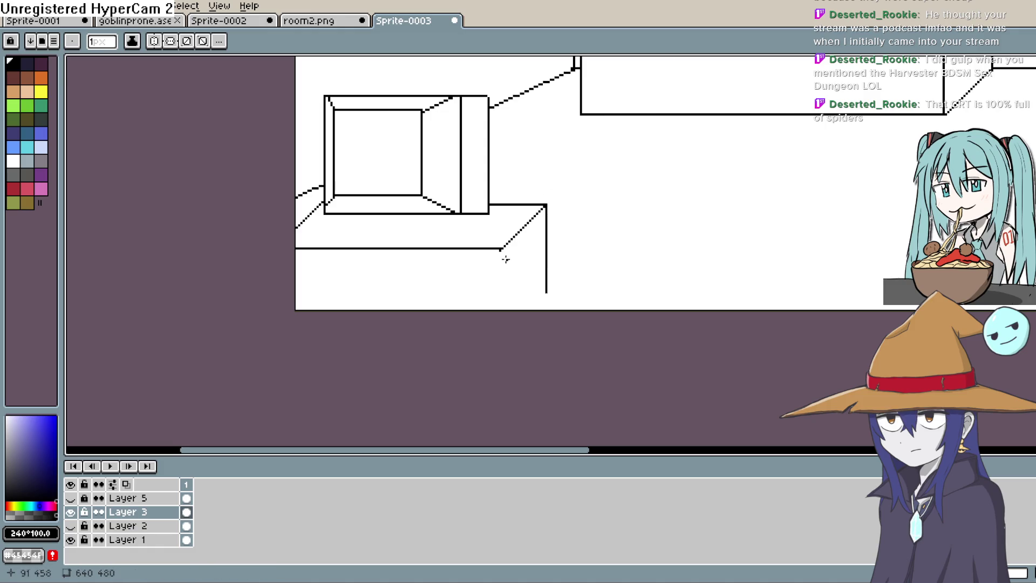
mouse_move(502, 249)
mouse_down()
mouse_move(501, 298)
mouse_move(532, 308)
mouse_up()
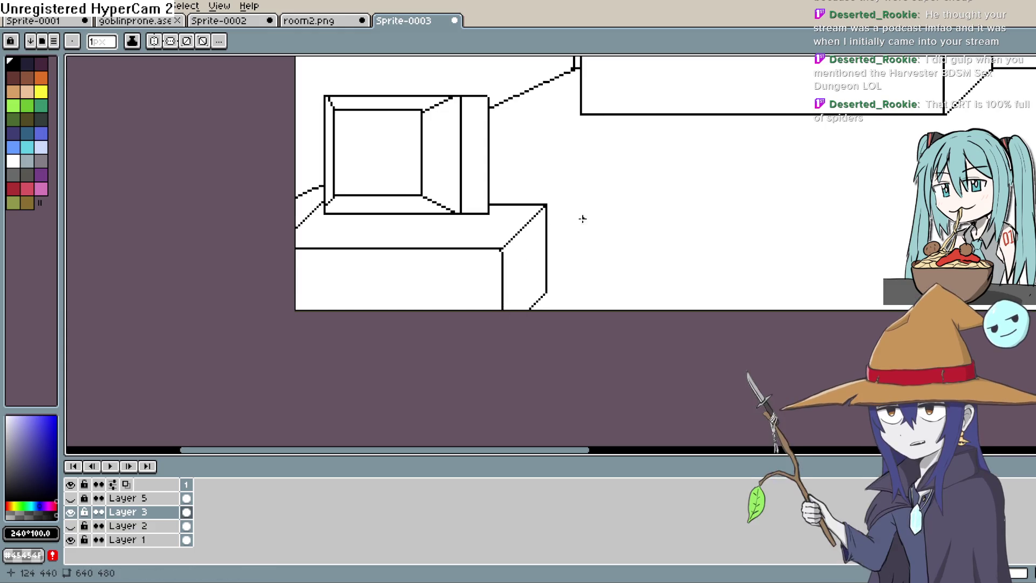
scroll(603, 208, down, 2)
drag(474, 235, 428, 255)
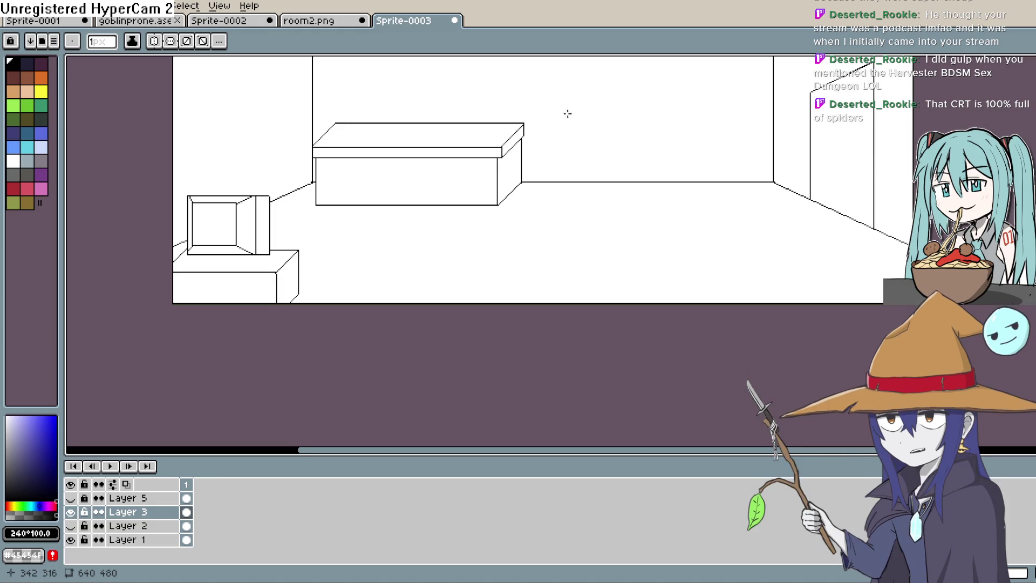
Close the fridge's front rectangle and draw its bottom side, top side and back vertical edges
mouse_move(567, 113)
space+mouse_down()
mouse_move(470, 166)
mouse_move(467, 252)
mouse_move(468, 173)
mouse_move(532, 173)
mouse_move(532, 267)
space+mouse_up()
key(ctrl+z)
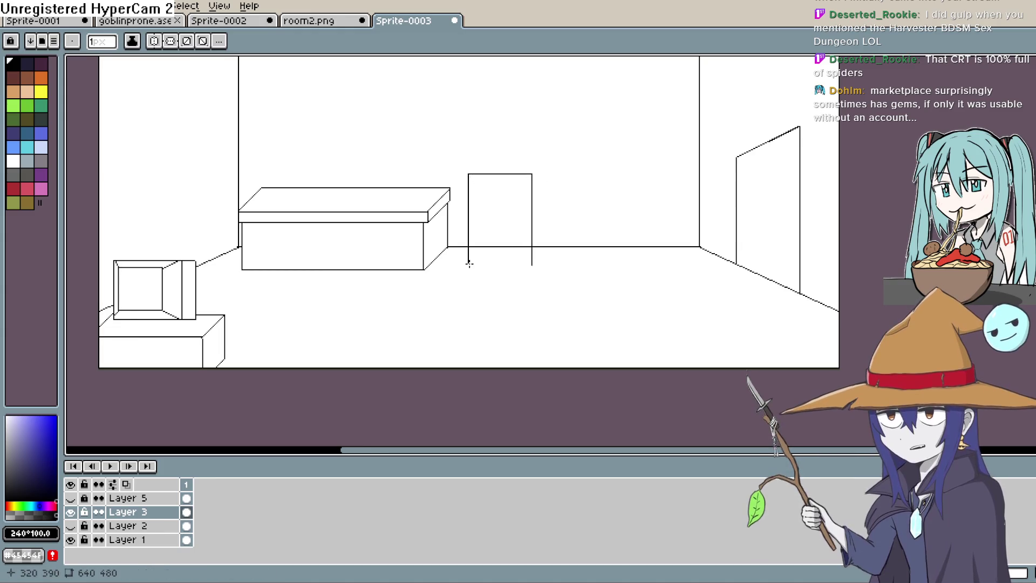
drag(469, 263, 532, 263)
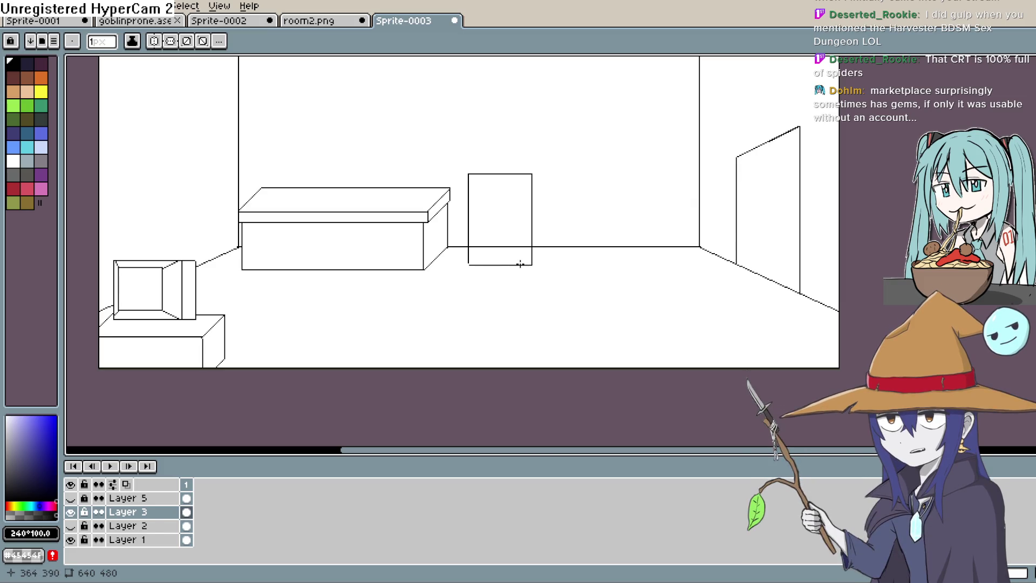
drag(532, 264, 557, 255)
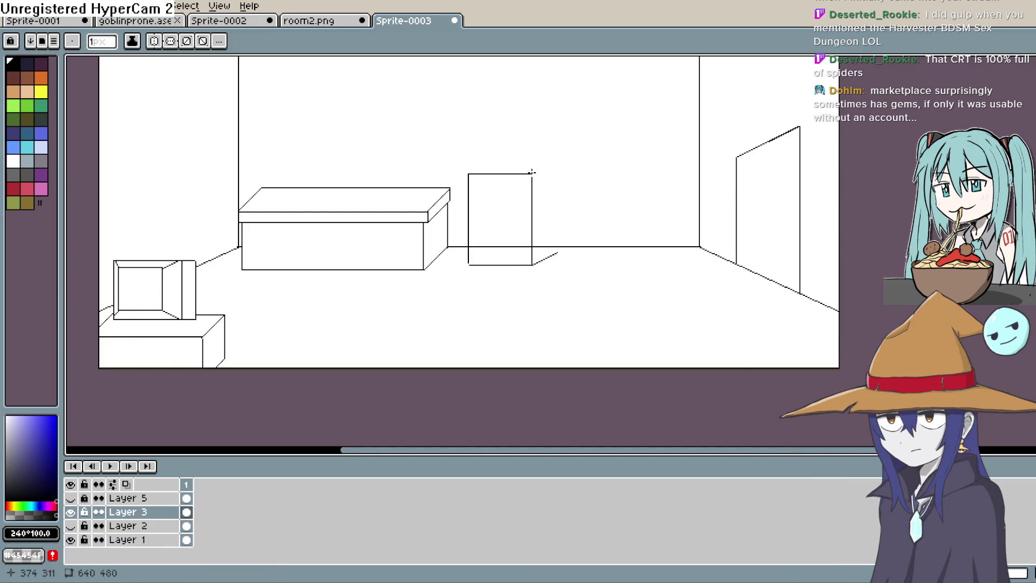
drag(532, 173, 553, 165)
mouse_move(552, 165)
mouse_down()
mouse_move(558, 258)
mouse_move(557, 206)
mouse_up()
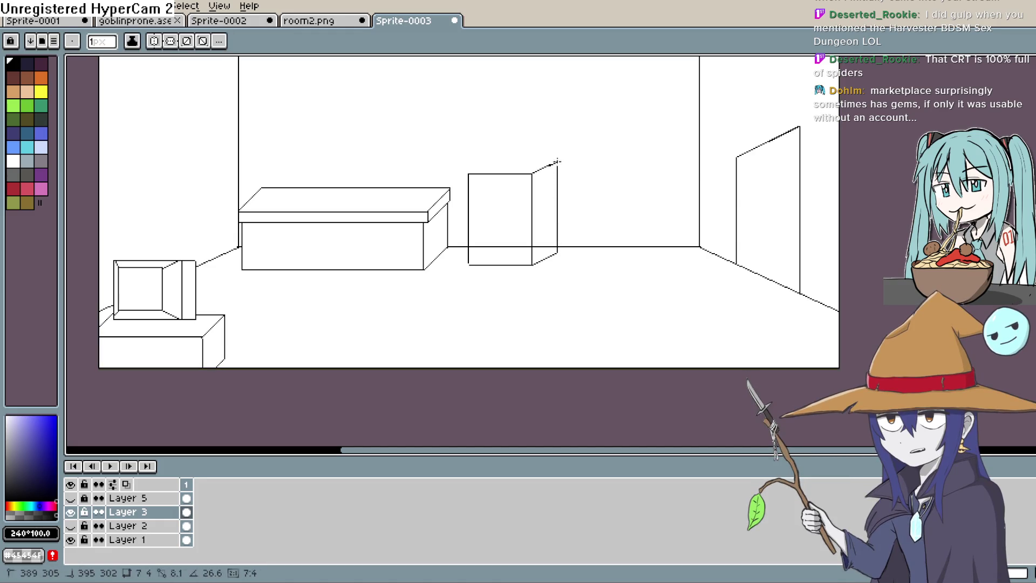
drag(557, 170, 557, 160)
scroll(559, 160, down, 1)
scroll(559, 159, up, 2)
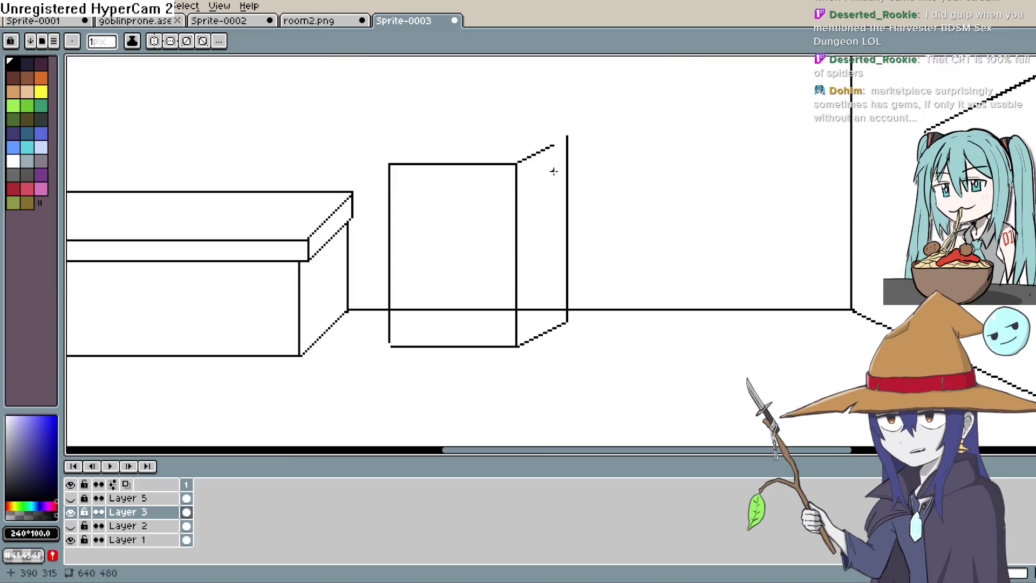
scroll(554, 170, up, 1)
scroll(552, 175, up, 1)
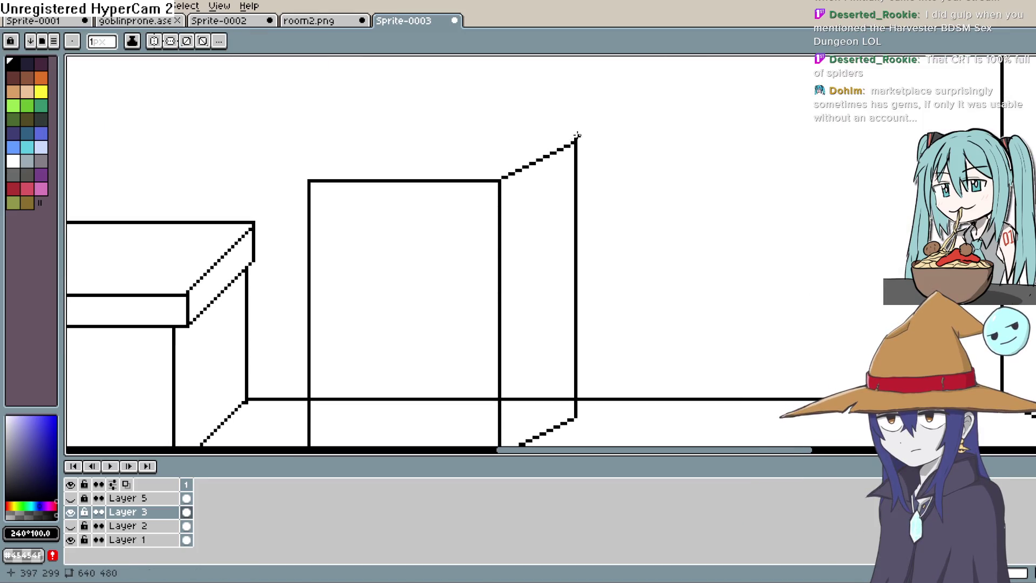
Draw the fridge top's back and left edges and erase the overshooting diagonal above it
drag(575, 141, 387, 140)
drag(311, 178, 430, 122)
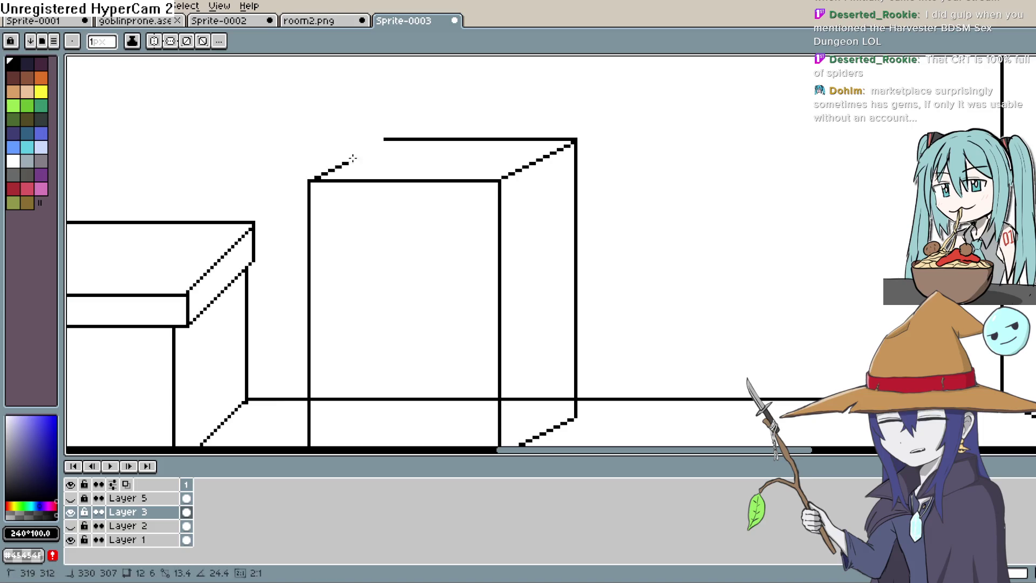
key(e)
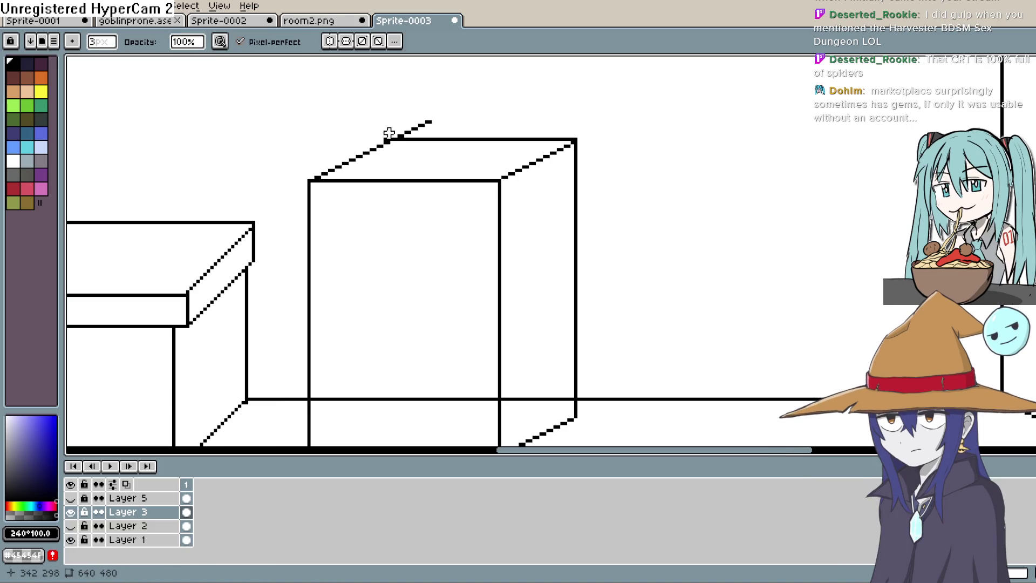
drag(389, 129, 429, 122)
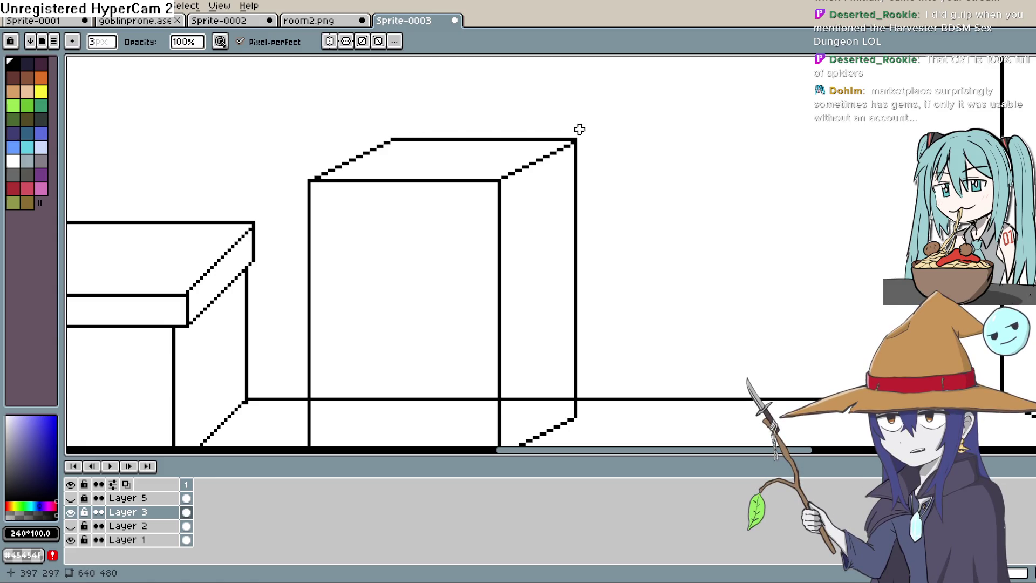
drag(580, 129, 567, 101)
drag(596, 175, 611, 88)
key(space)
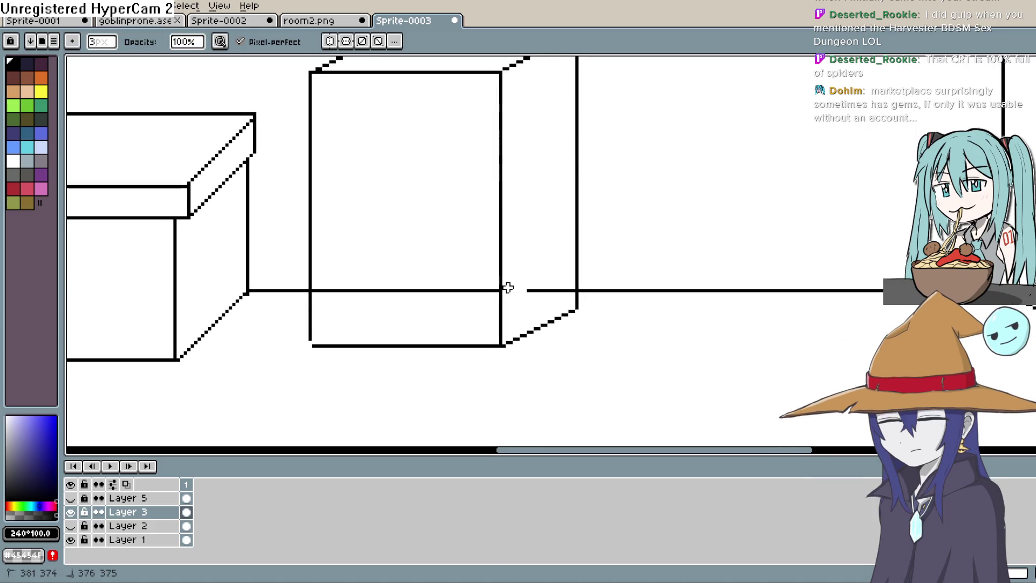
Erase the wall-floor line where it crosses the box front and runs beside it
drag(518, 290, 567, 291)
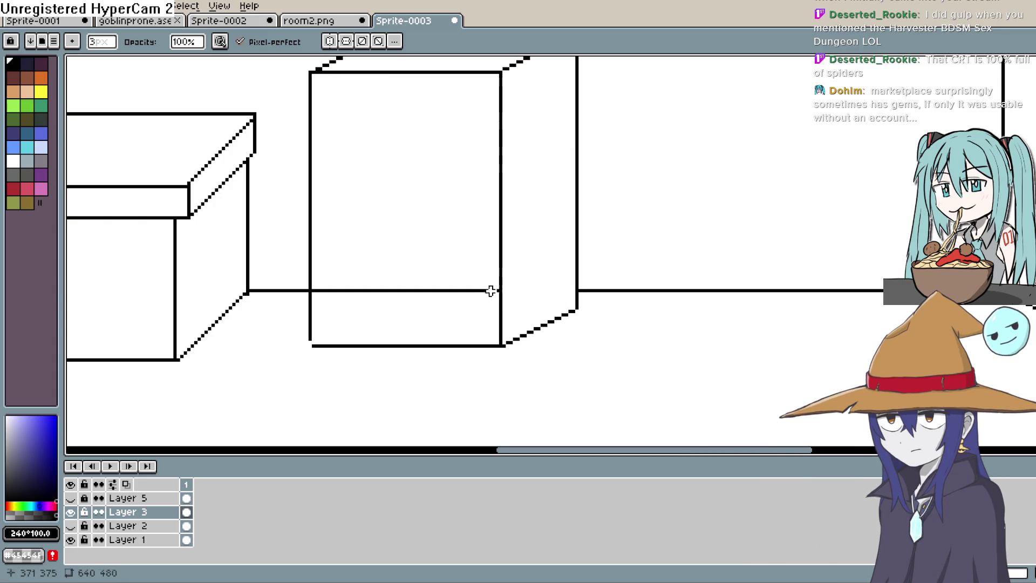
drag(483, 289, 355, 294)
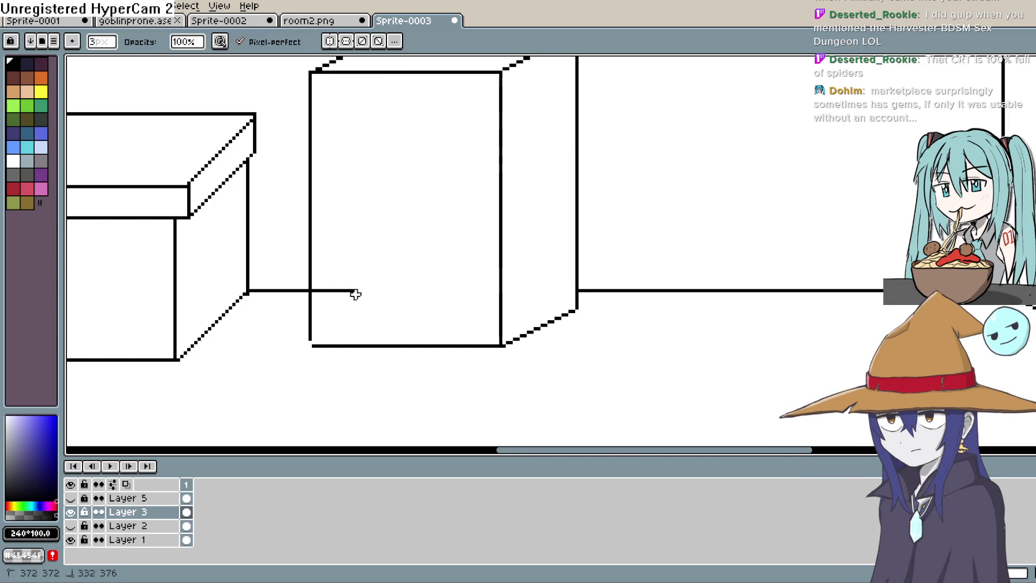
click(320, 291)
scroll(321, 291, down, 2)
scroll(502, 226, down, 2)
scroll(534, 242, up, 1)
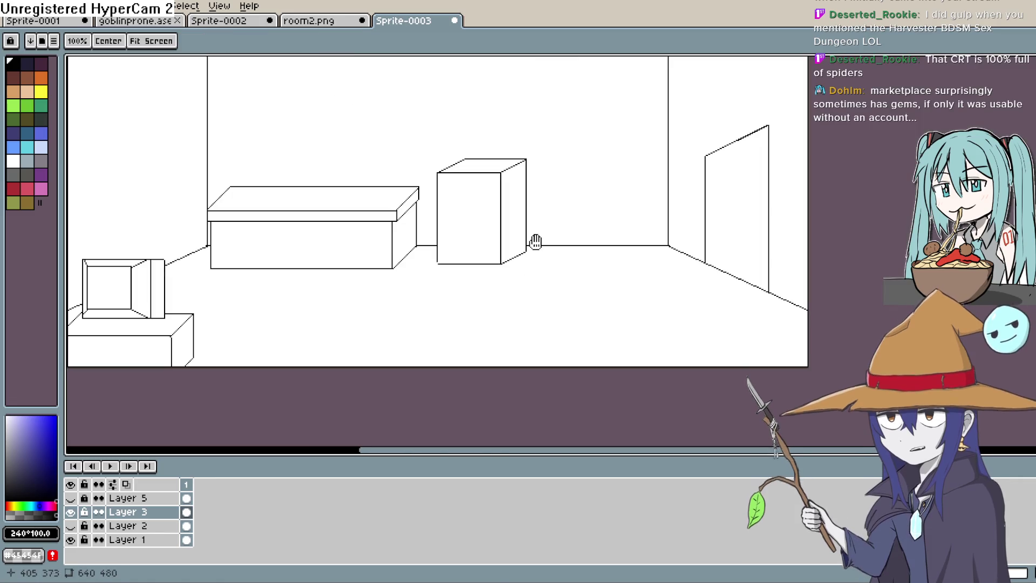
drag(535, 241, 560, 261)
key(m)
key(g)
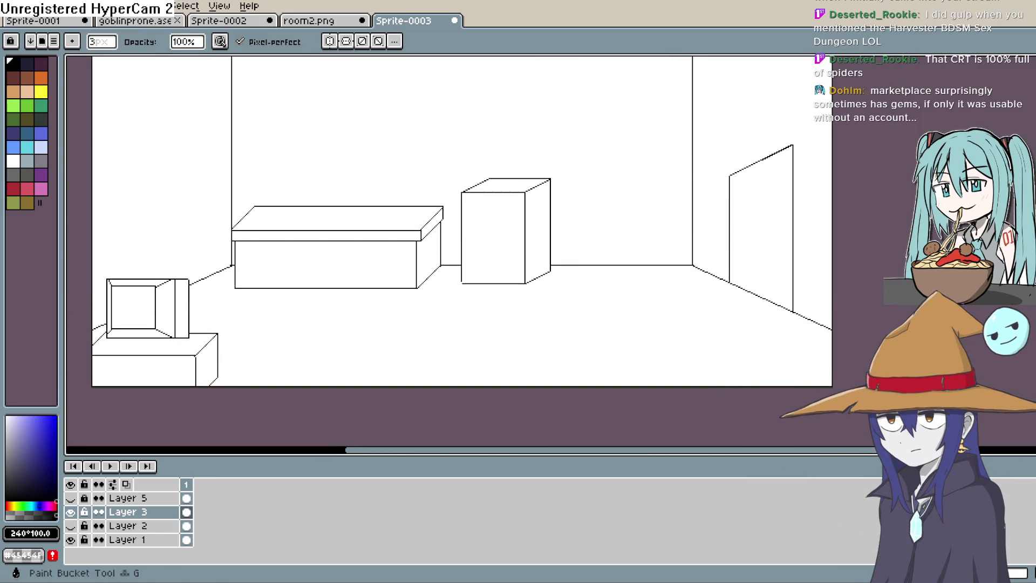
key(shift+l)
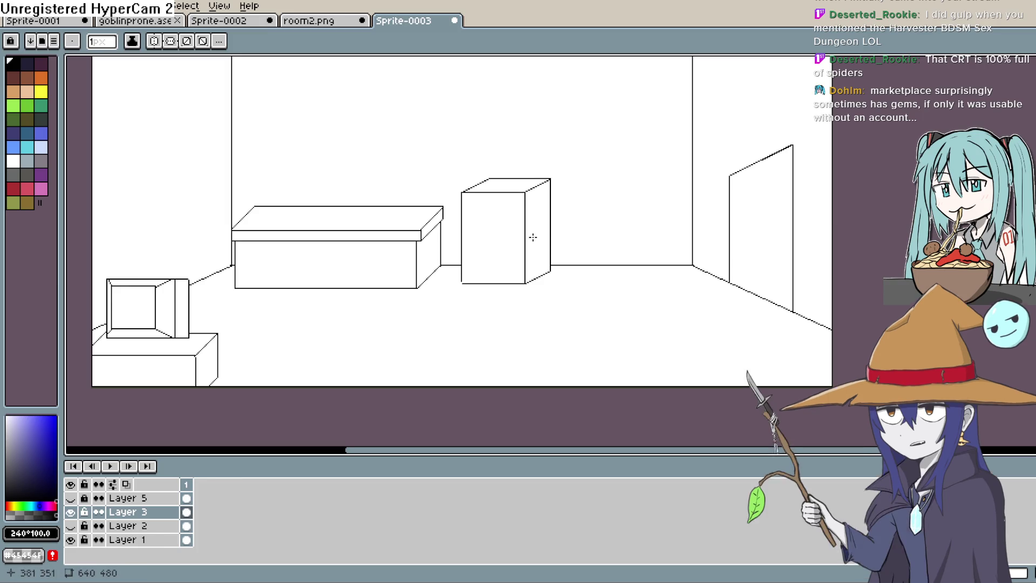
scroll(533, 237, down, 1)
scroll(533, 237, up, 2)
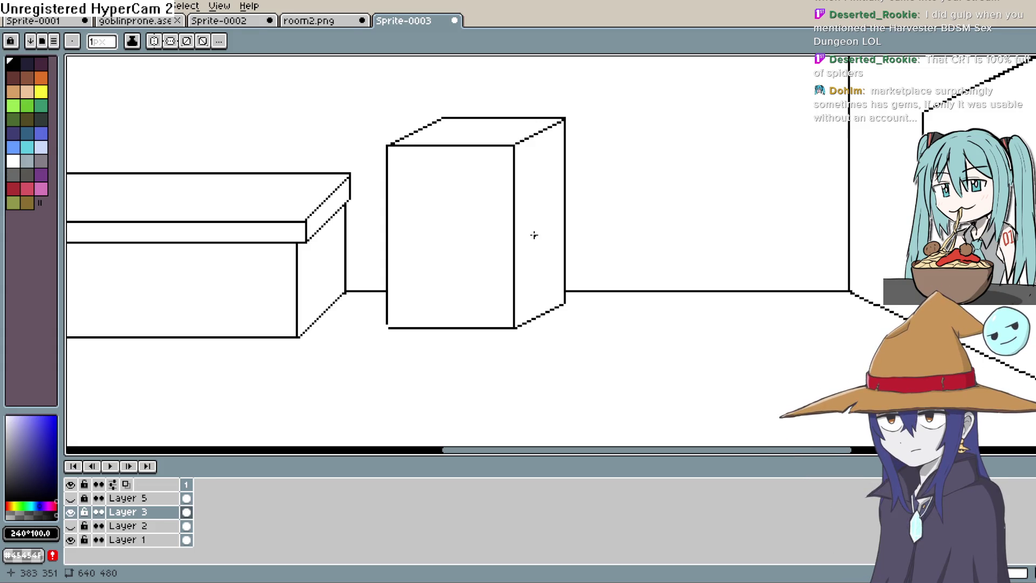
Draw two parallel vertical door-edge lines on the box side, join them at the top, and thicken into a bold stroke
key(m)
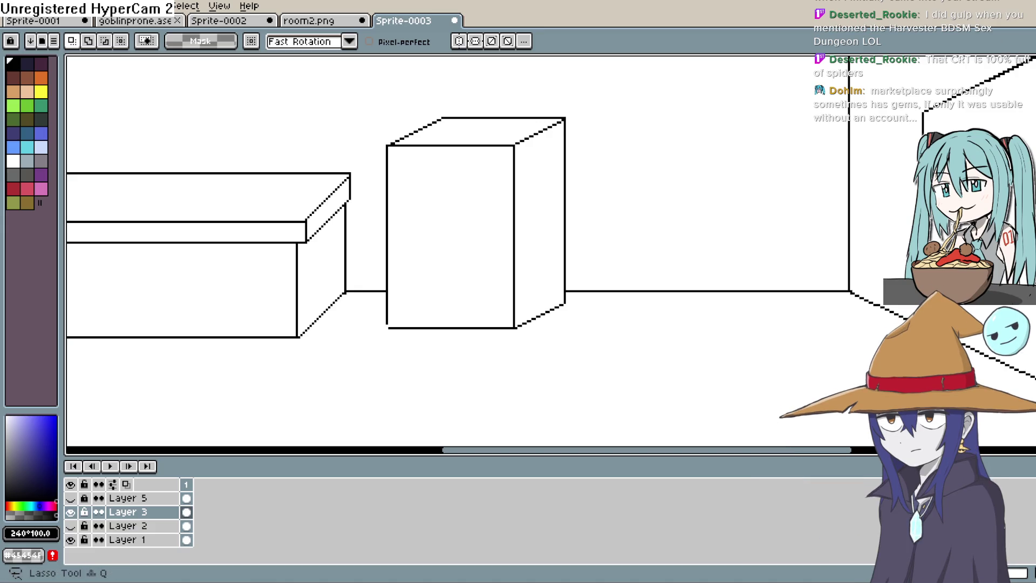
key(l)
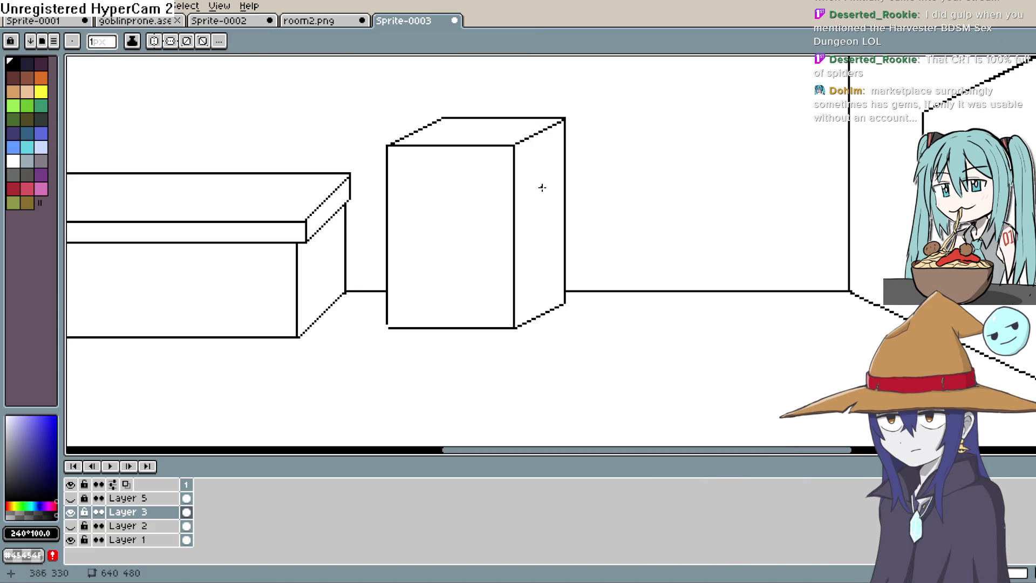
scroll(558, 178, up, 1)
scroll(551, 170, up, 1)
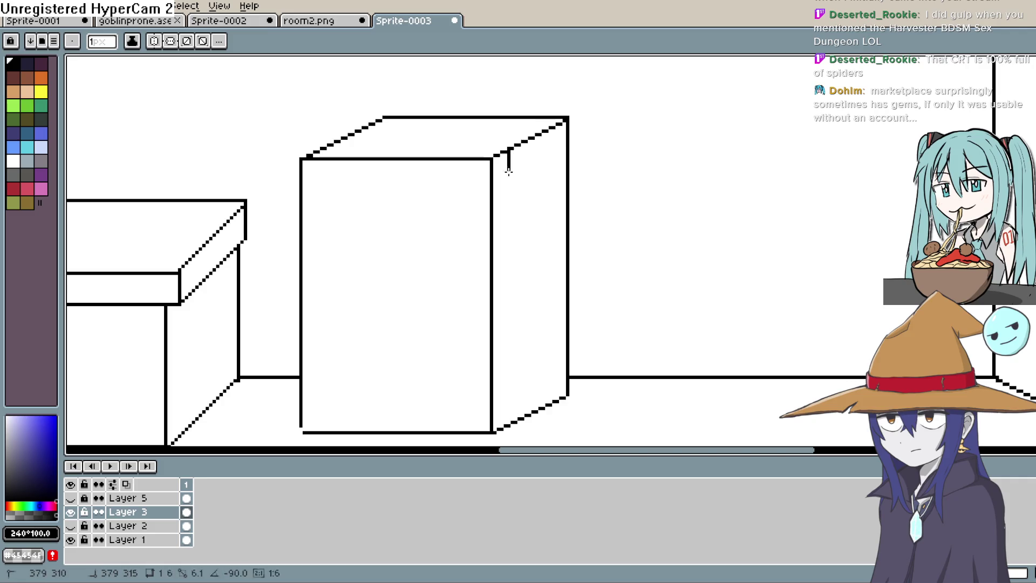
drag(506, 151, 509, 421)
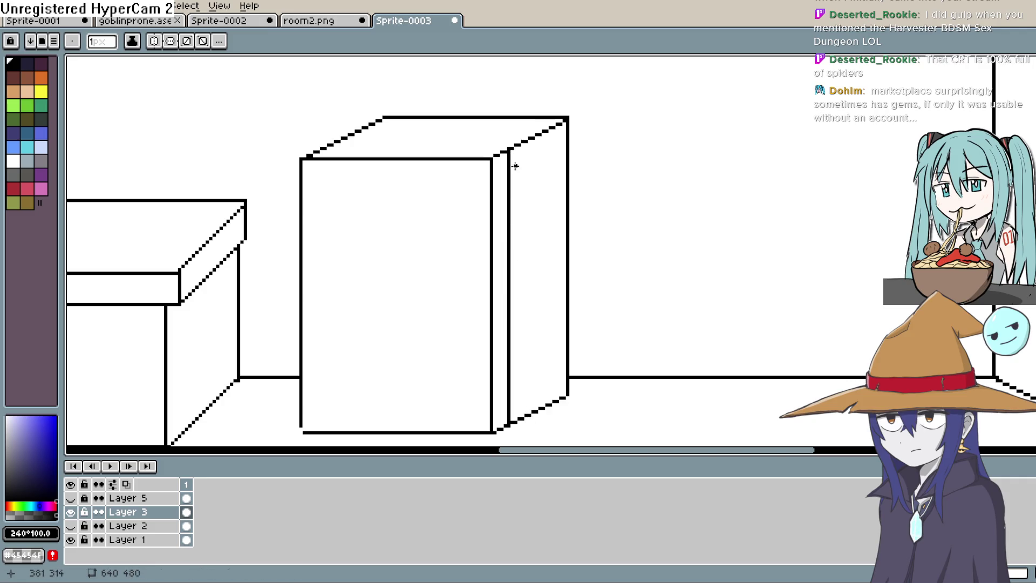
drag(515, 149, 516, 417)
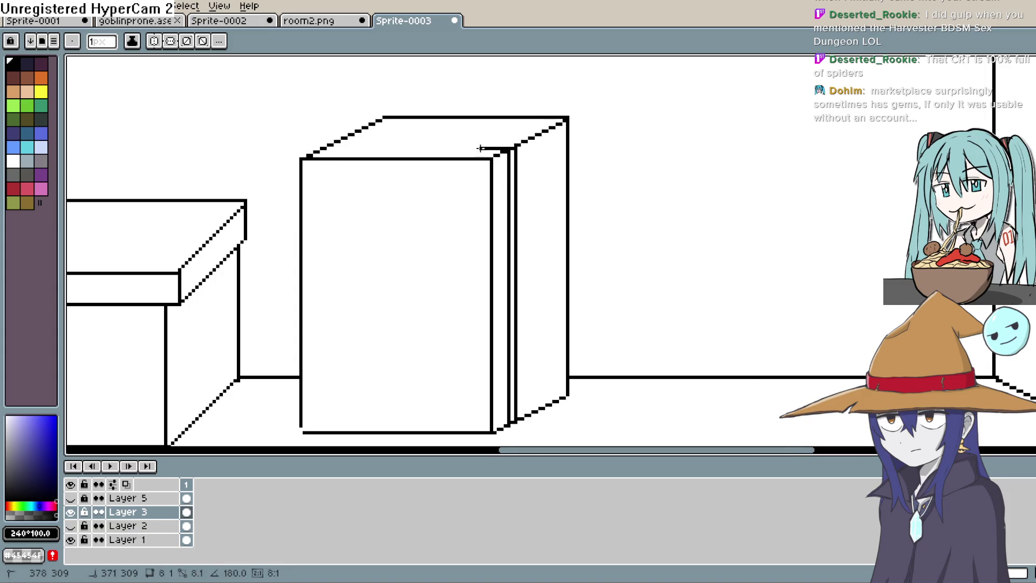
drag(495, 150, 515, 150)
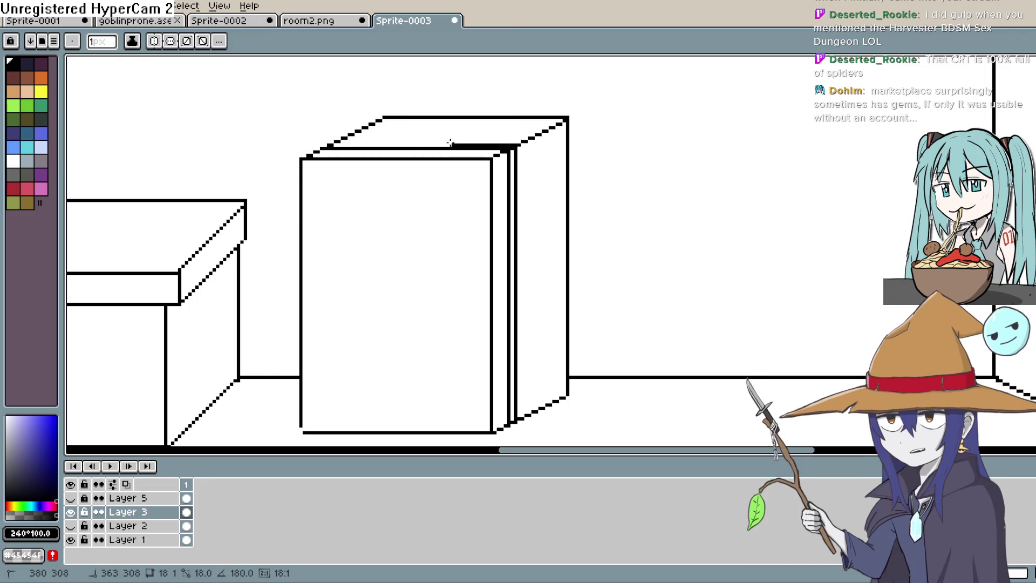
key(space)
drag(535, 170, 532, 160)
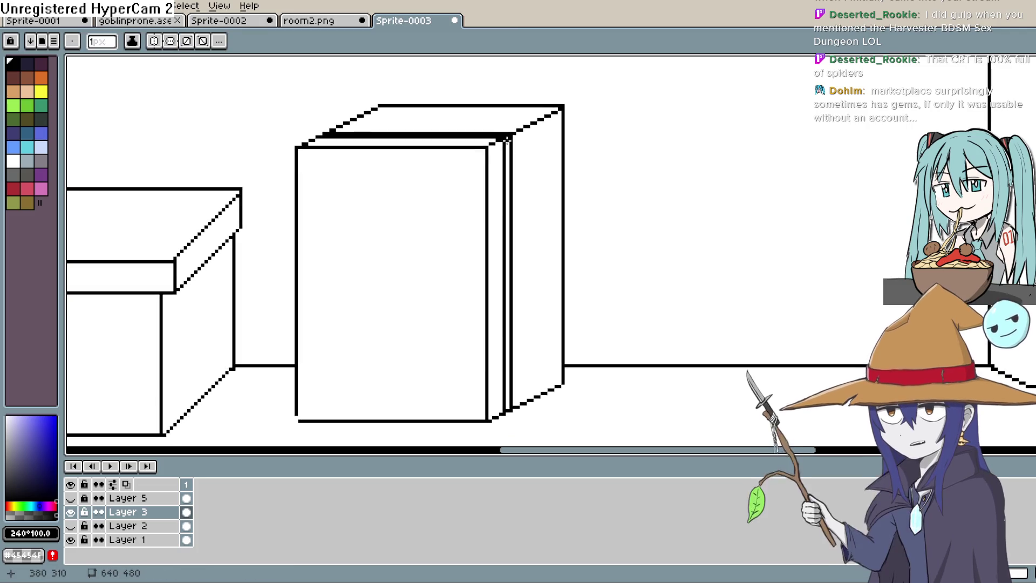
drag(508, 195, 503, 336)
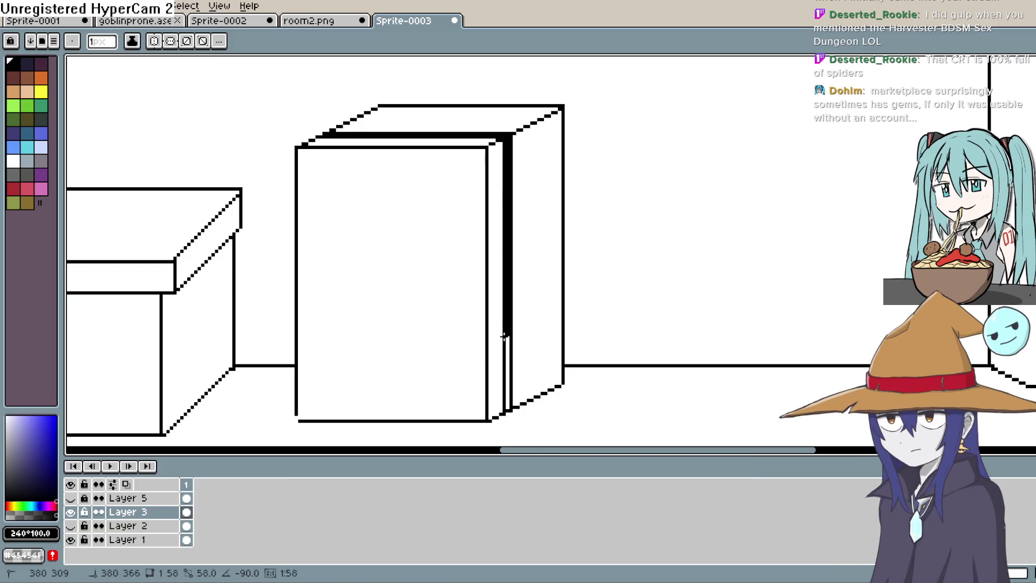
drag(543, 251, 540, 299)
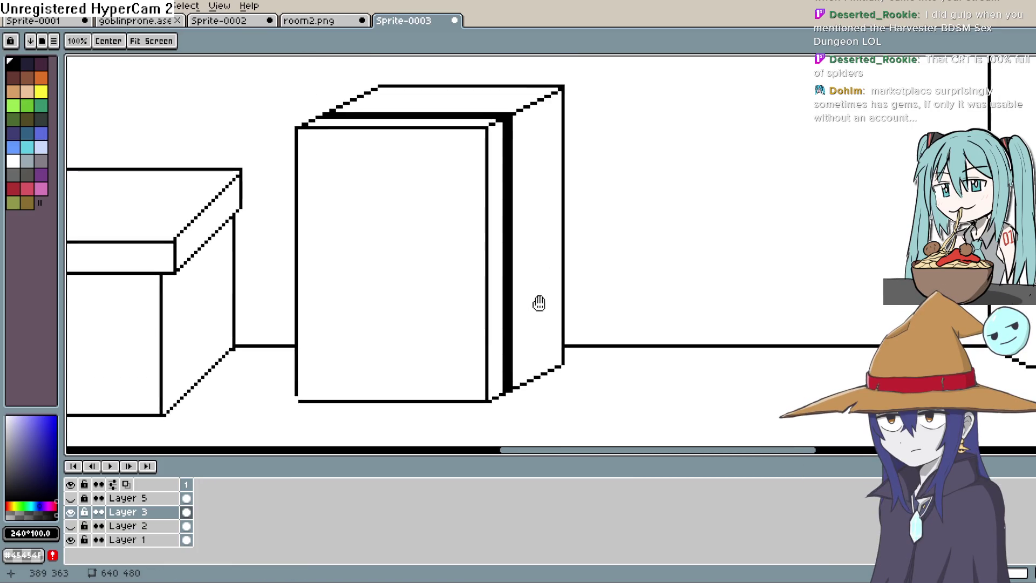
scroll(596, 229, down, 1)
With the Pencil, thicken the left edge of the box's front face
key(e)
key(b)
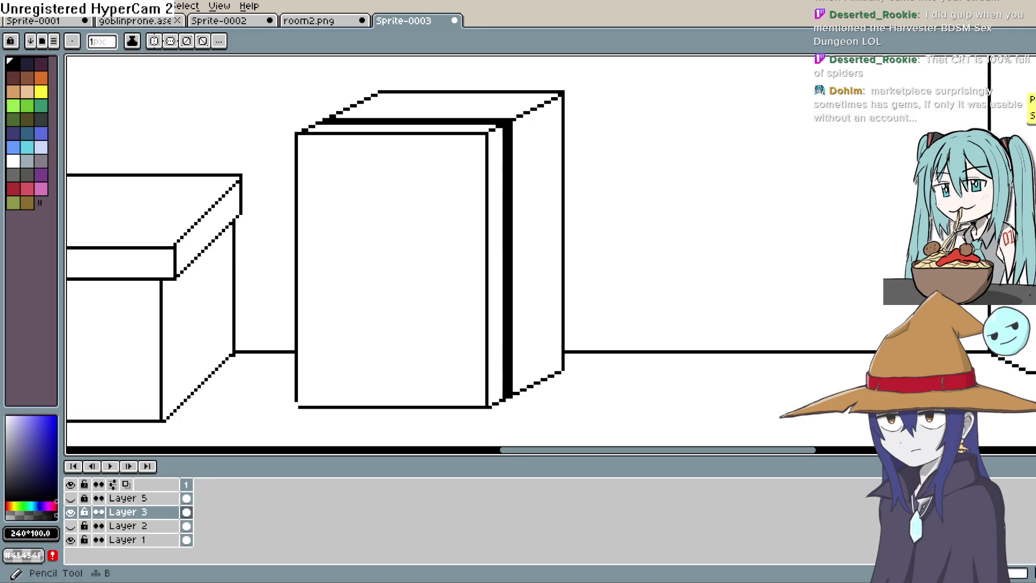
key(b)
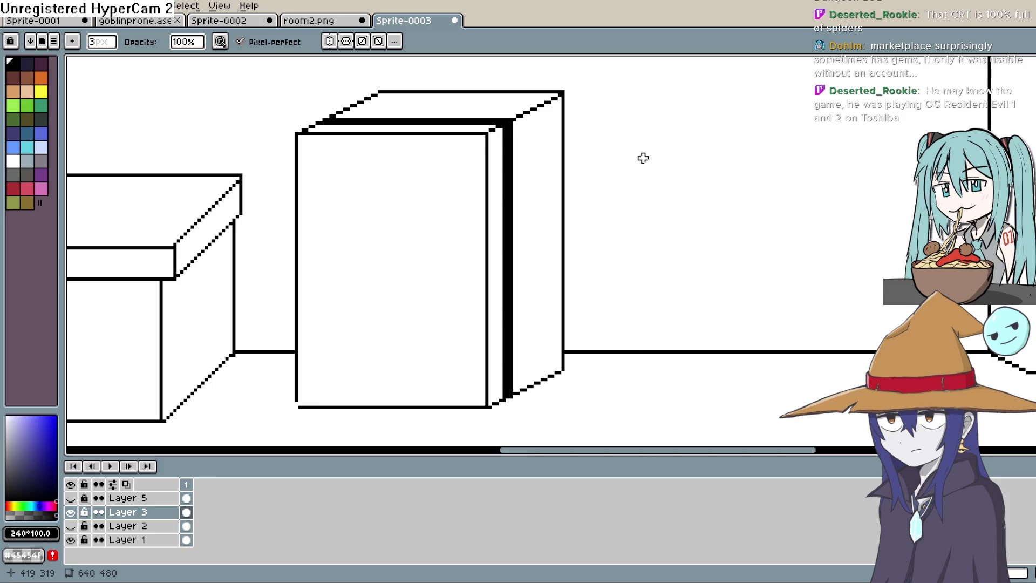
drag(643, 158, 723, 118)
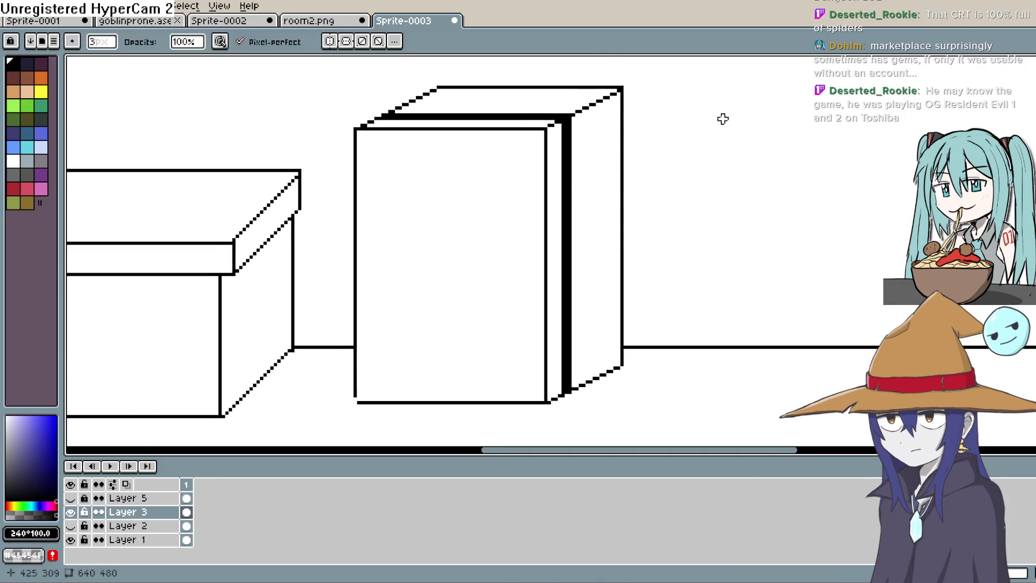
scroll(465, 141, up, 1)
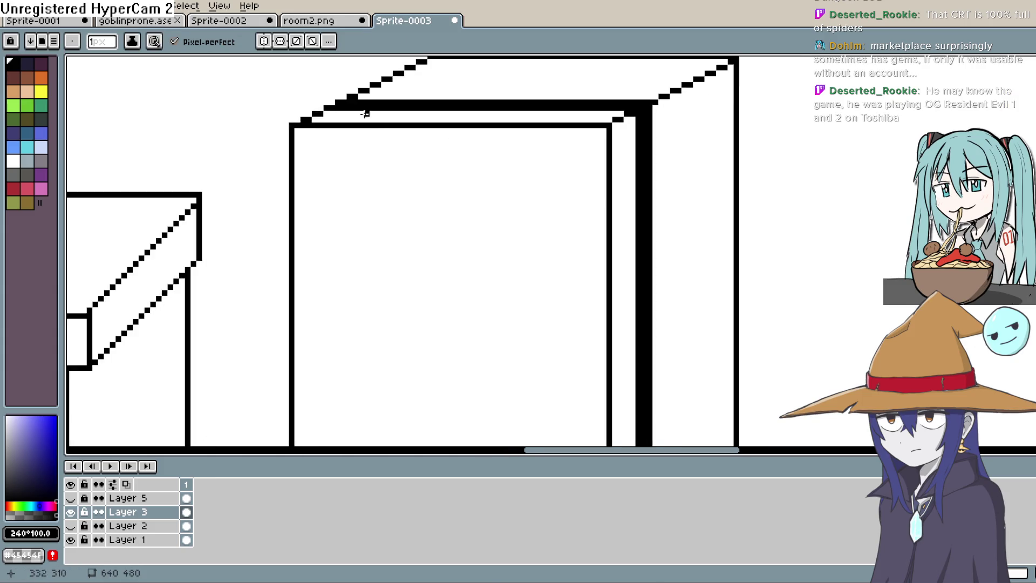
mouse_move(464, 140)
mouse_down()
mouse_move(361, 136)
mouse_move(411, 135)
mouse_up()
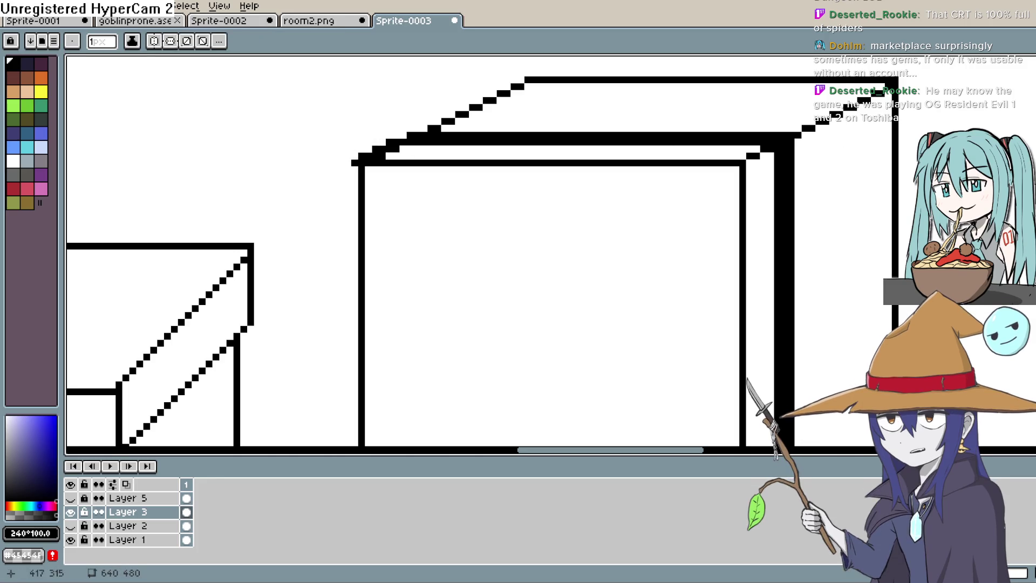
drag(728, 146, 518, 150)
scroll(518, 150, down, 1)
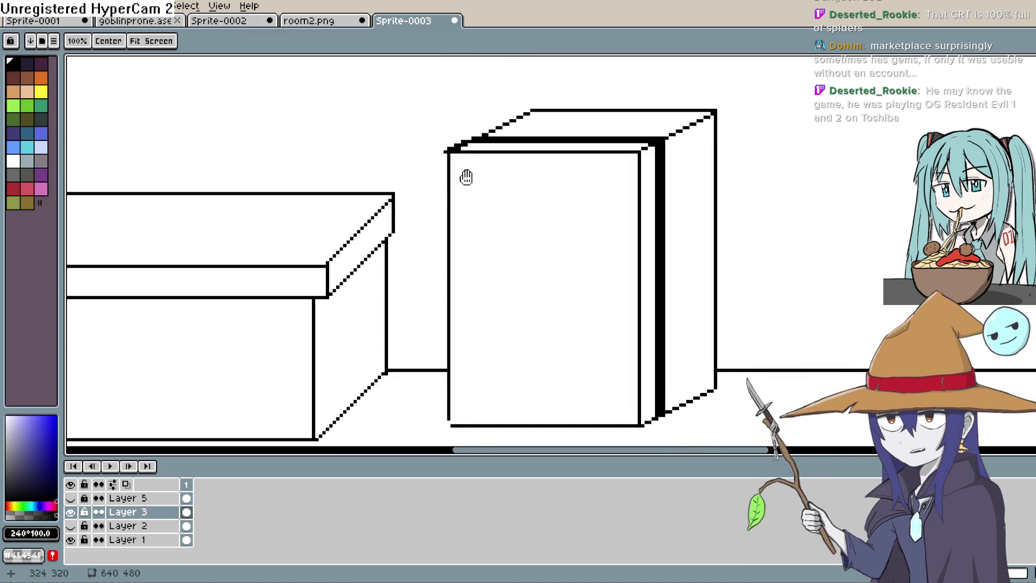
mouse_move(437, 180)
mouse_down()
mouse_move(437, 401)
mouse_move(472, 316)
mouse_up()
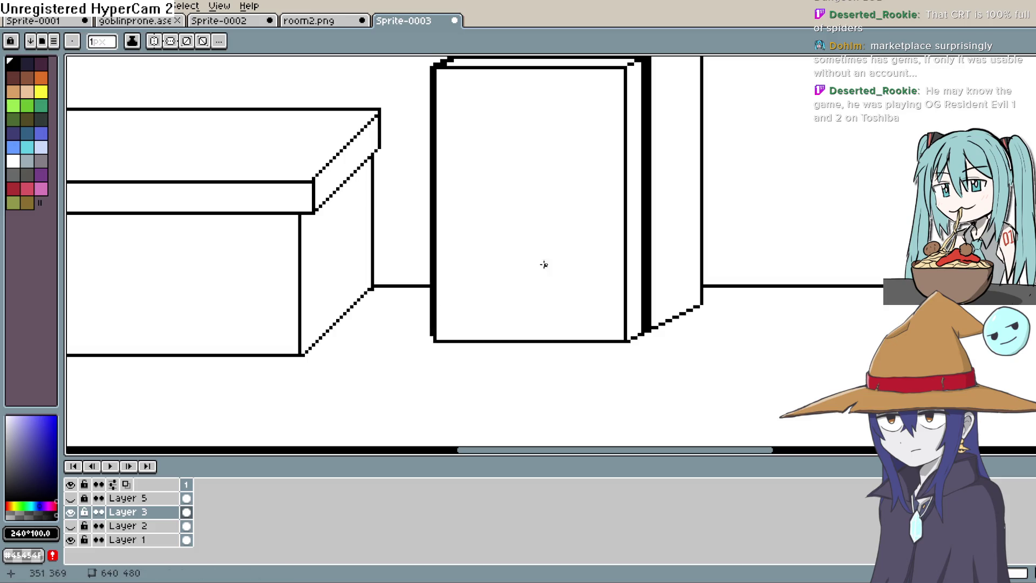
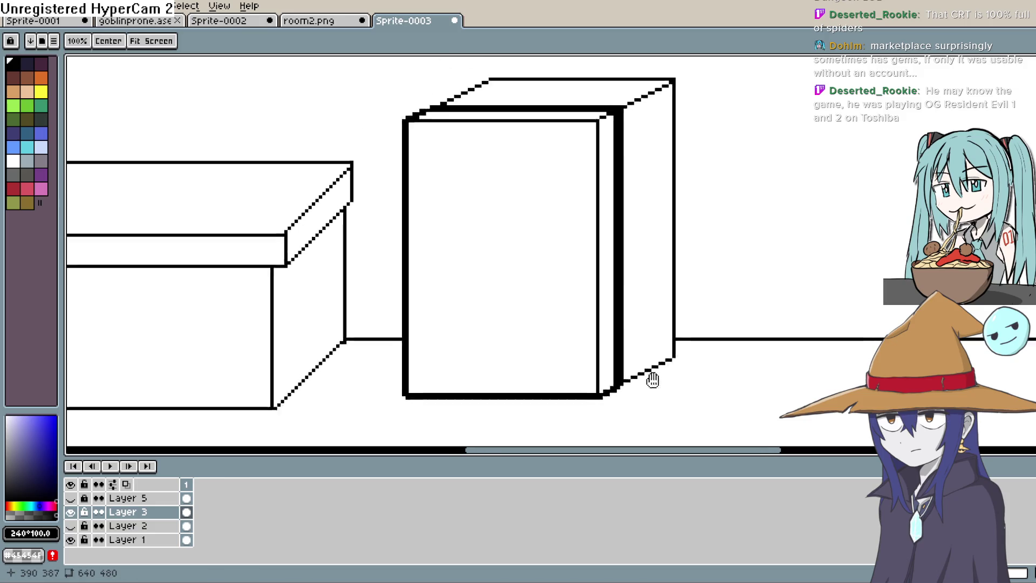
scroll(658, 377, down, 2)
scroll(652, 368, up, 1)
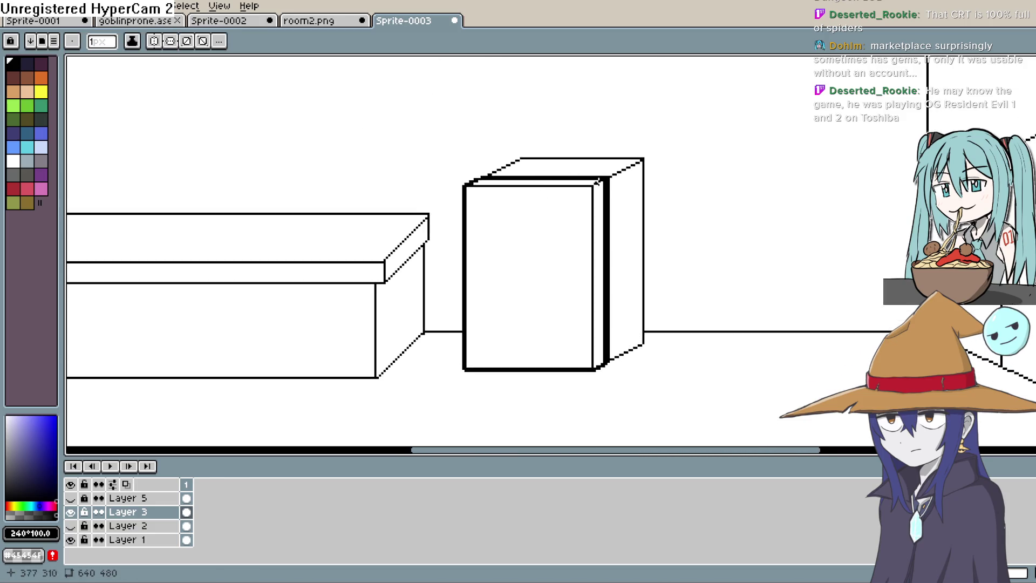
scroll(599, 182, up, 1)
scroll(519, 178, up, 2)
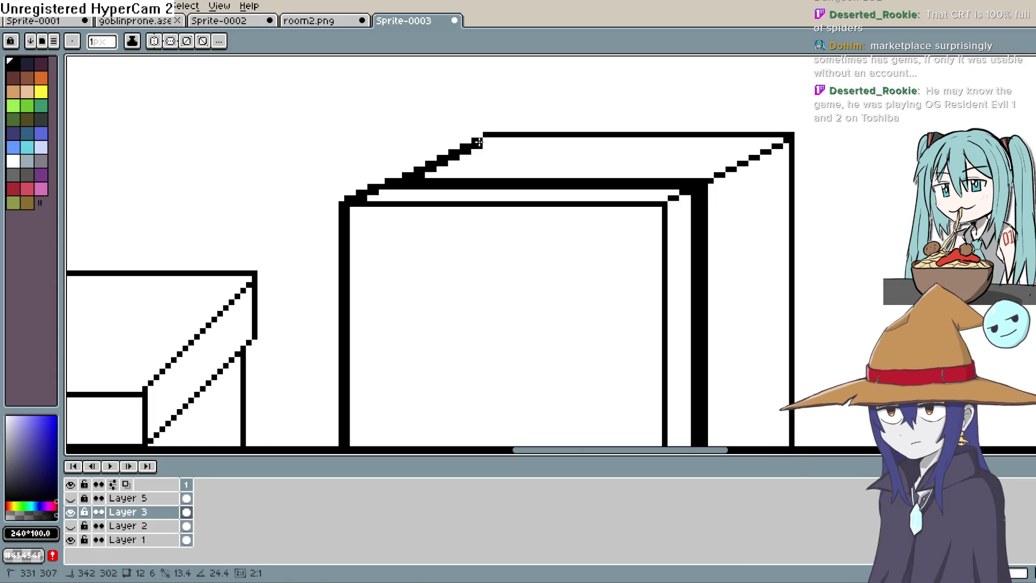
Redraw the fridge side's vertical back edge and its stepped bottom edge with the Line tool
mouse_move(556, 138)
mouse_down()
mouse_move(509, 139)
mouse_move(731, 141)
mouse_move(713, 347)
mouse_up()
scroll(745, 147, up, 1)
scroll(713, 243, up, 2)
key(l)
drag(636, 150, 631, 340)
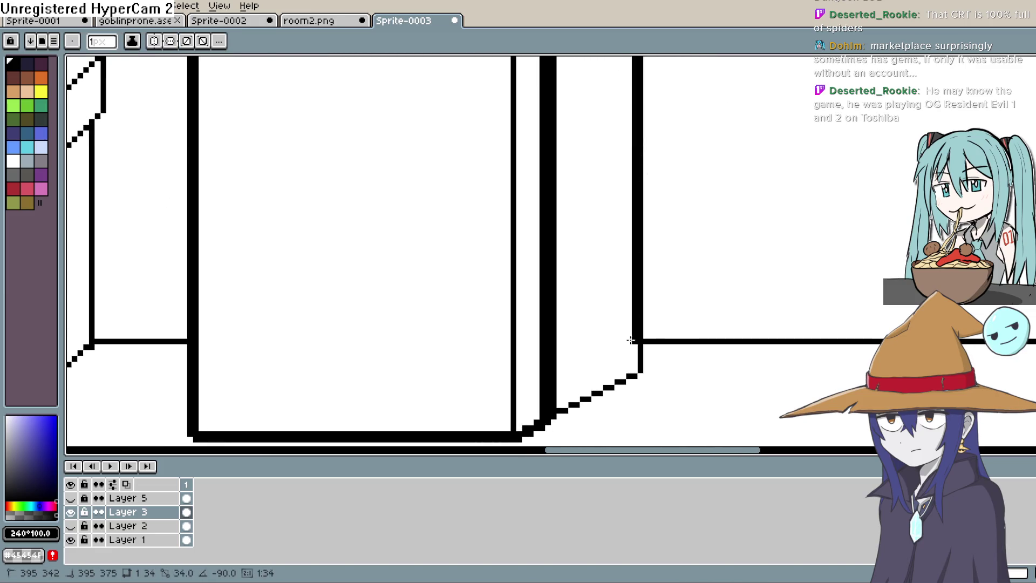
drag(559, 405, 636, 369)
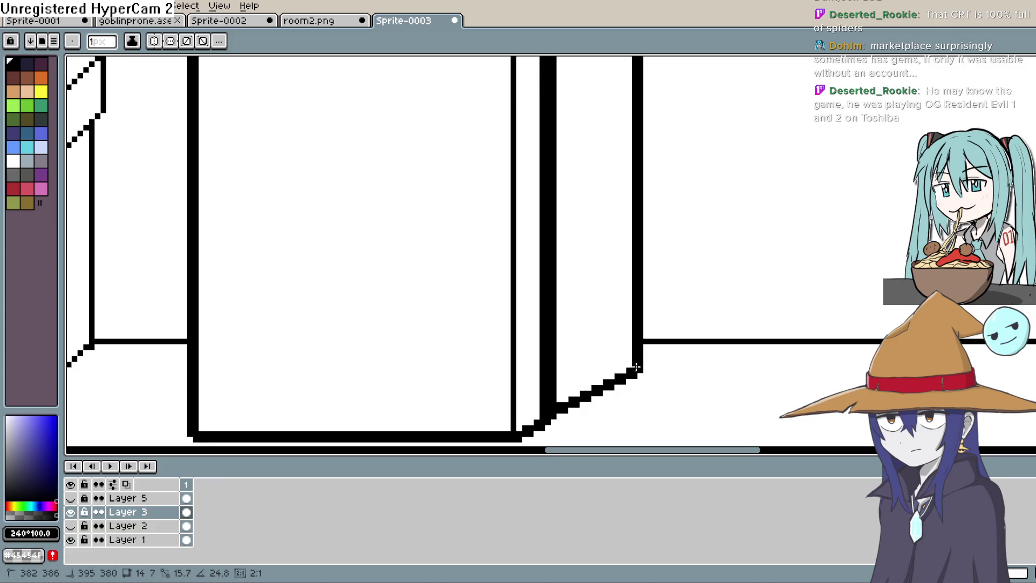
drag(739, 346, 738, 321)
key(g)
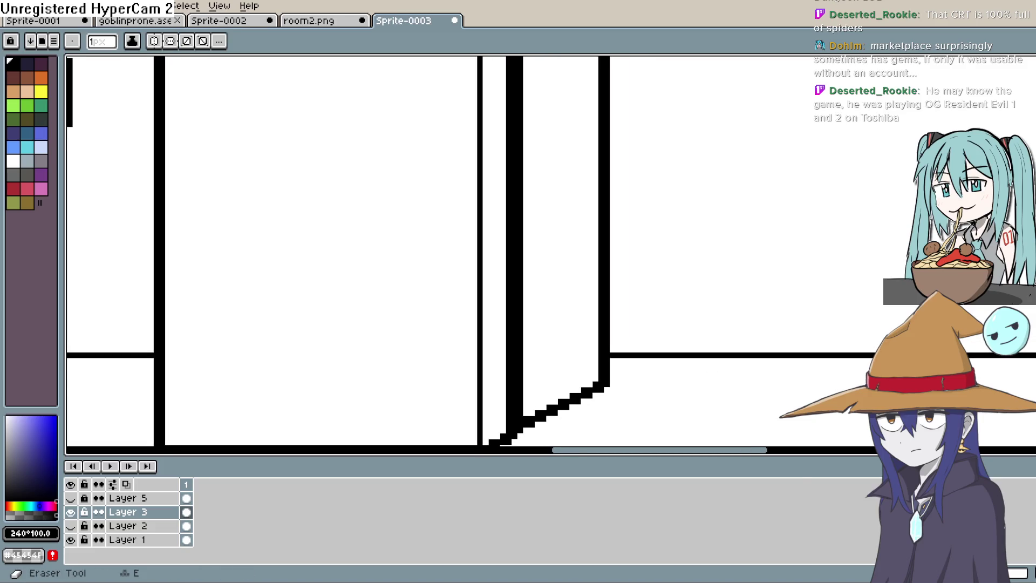
key(b)
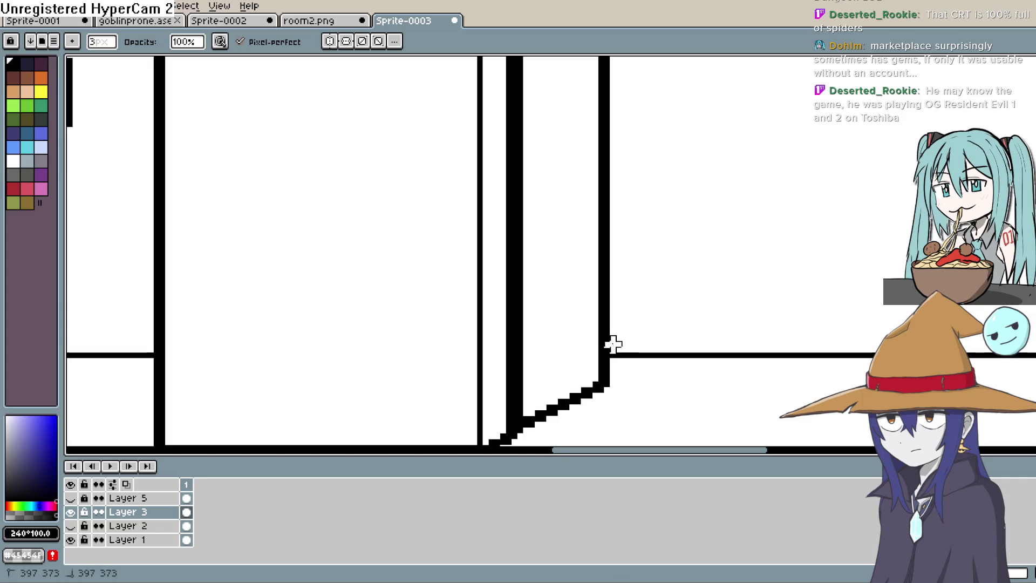
Pan around the fridge top and back to view the counter and fridge together
drag(613, 160, 612, 242)
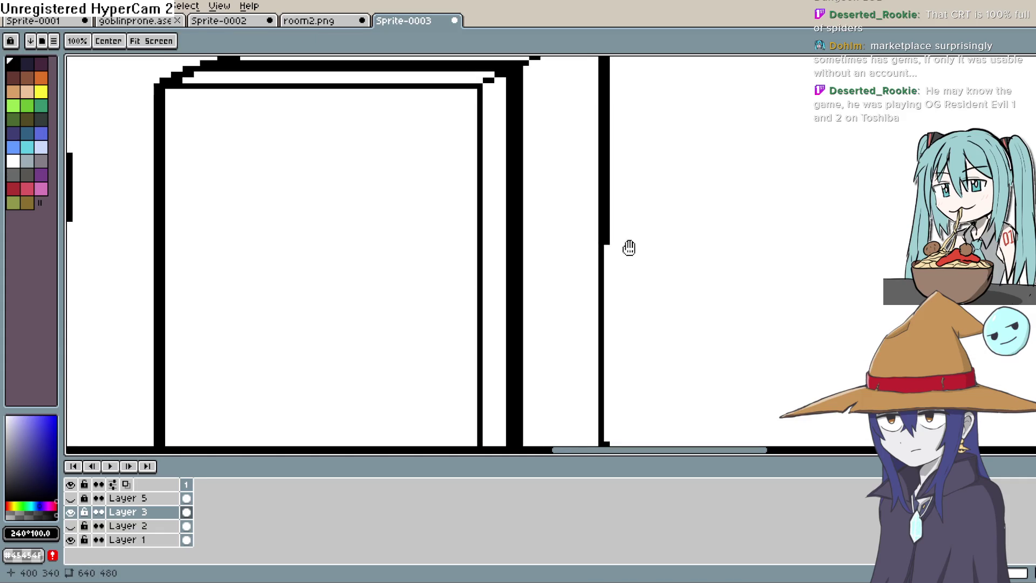
mouse_move(612, 173)
mouse_down()
mouse_move(615, 282)
mouse_move(604, 222)
mouse_up()
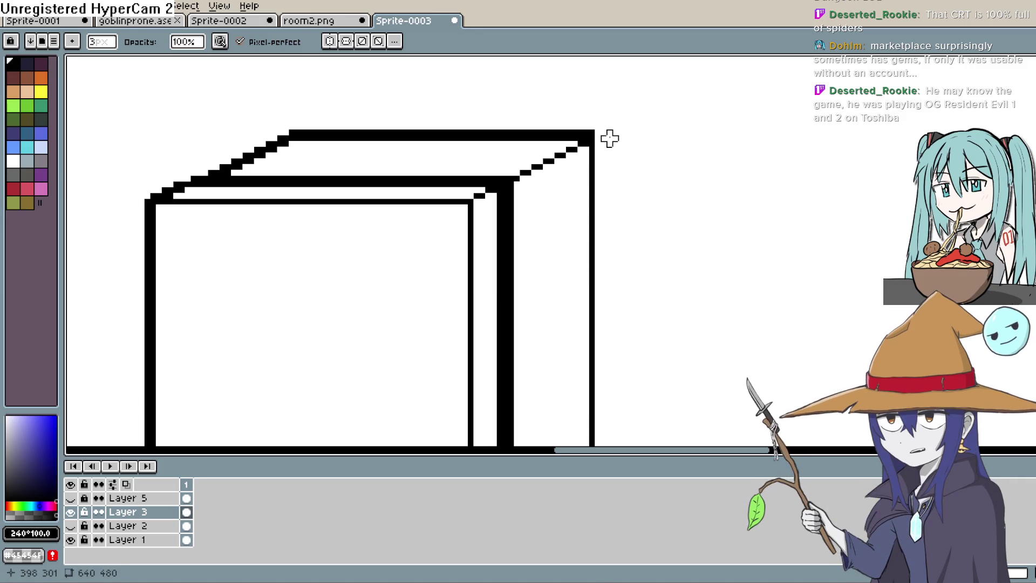
drag(606, 133, 797, 159)
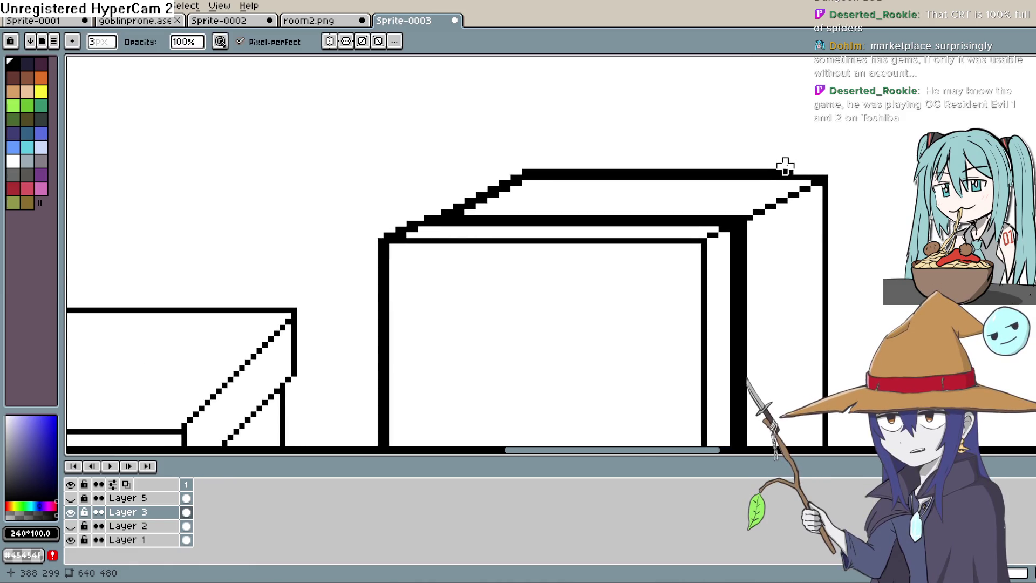
mouse_move(797, 162)
mouse_down()
mouse_move(791, 183)
mouse_move(534, 190)
mouse_up()
drag(595, 166, 613, 171)
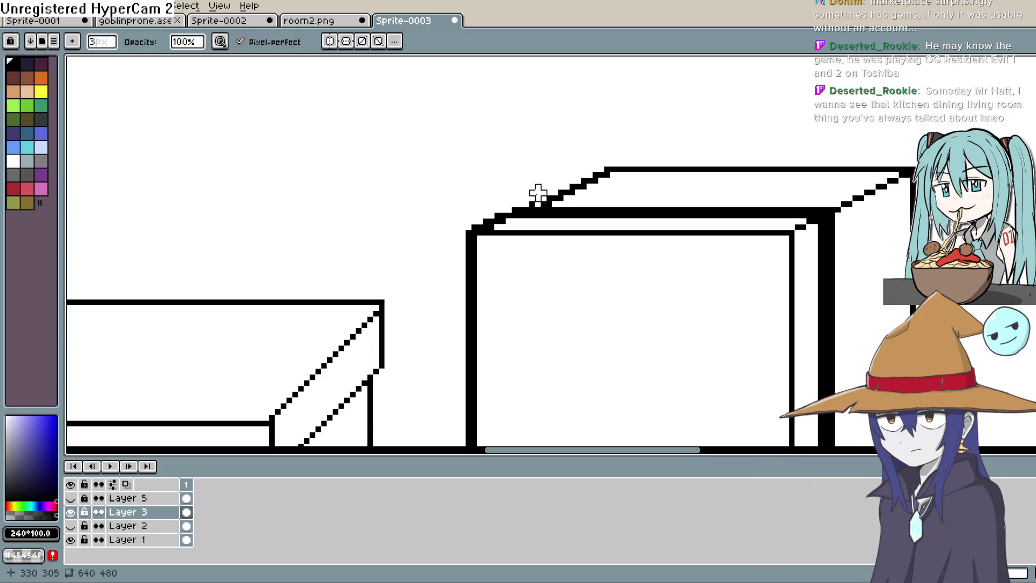
scroll(688, 177, down, 3)
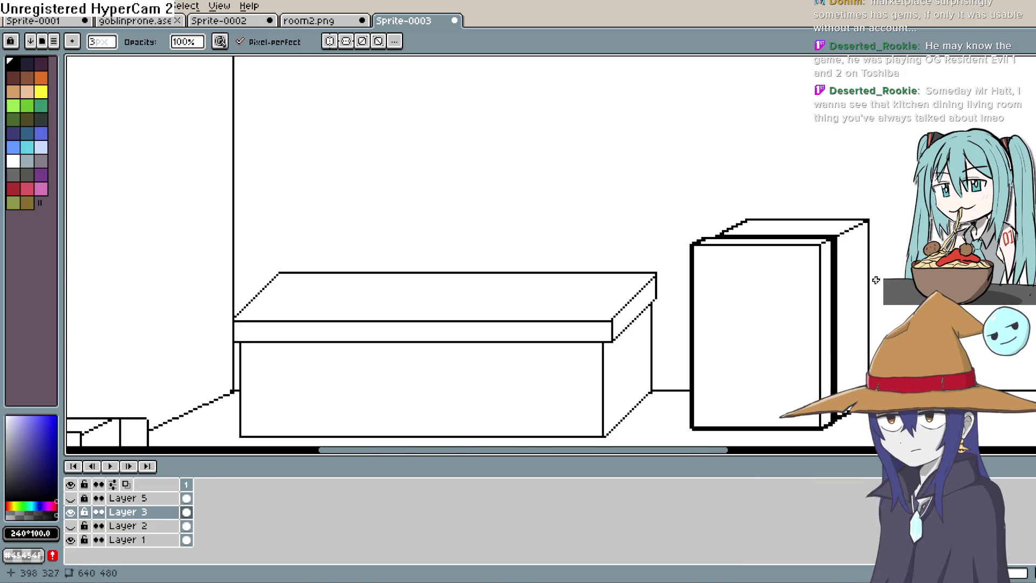
scroll(664, 171, up, 1)
scroll(648, 169, up, 1)
scroll(615, 164, up, 1)
scroll(614, 165, up, 1)
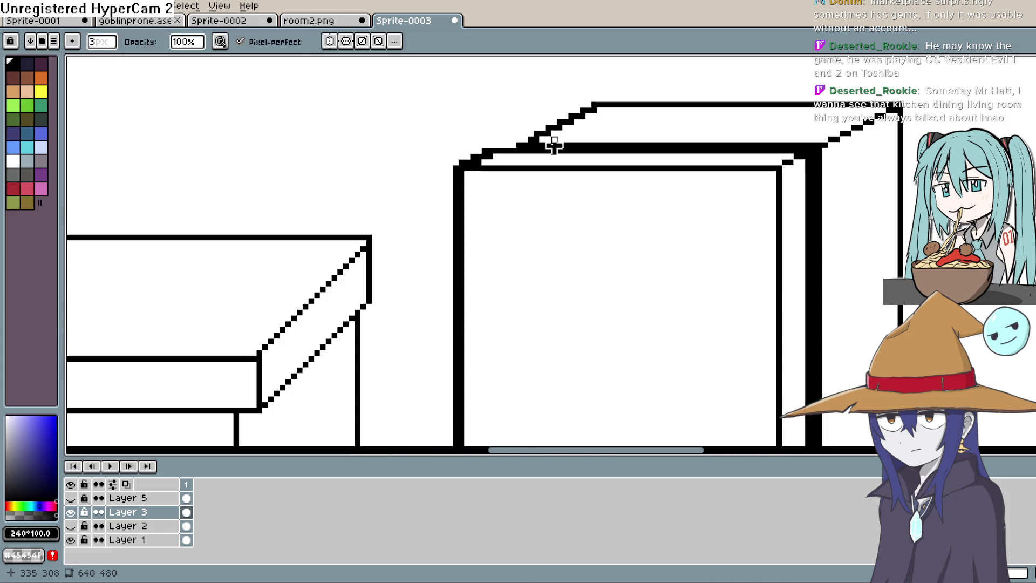
scroll(583, 211, up, 1)
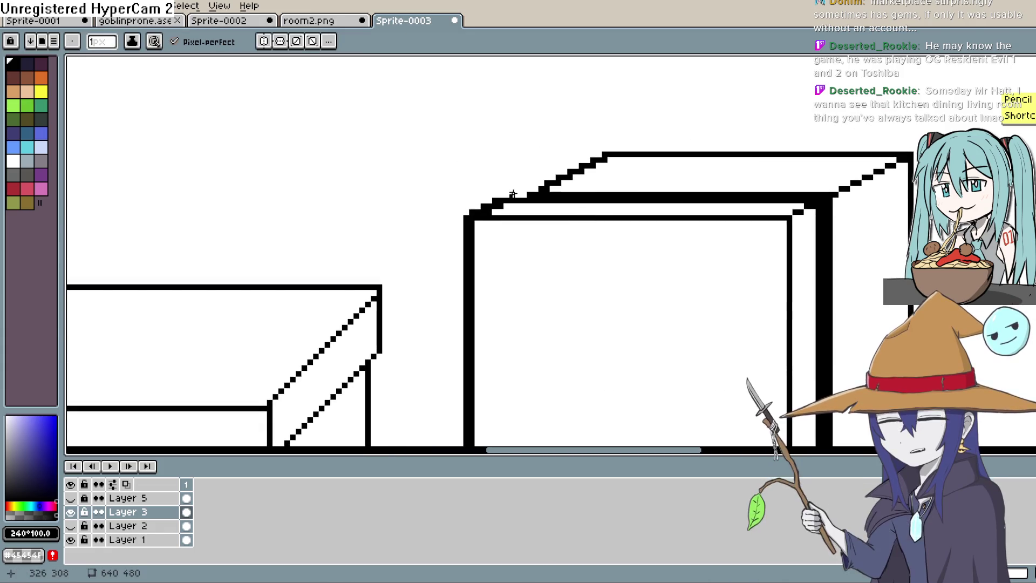
key(h)
scroll(768, 192, down, 2)
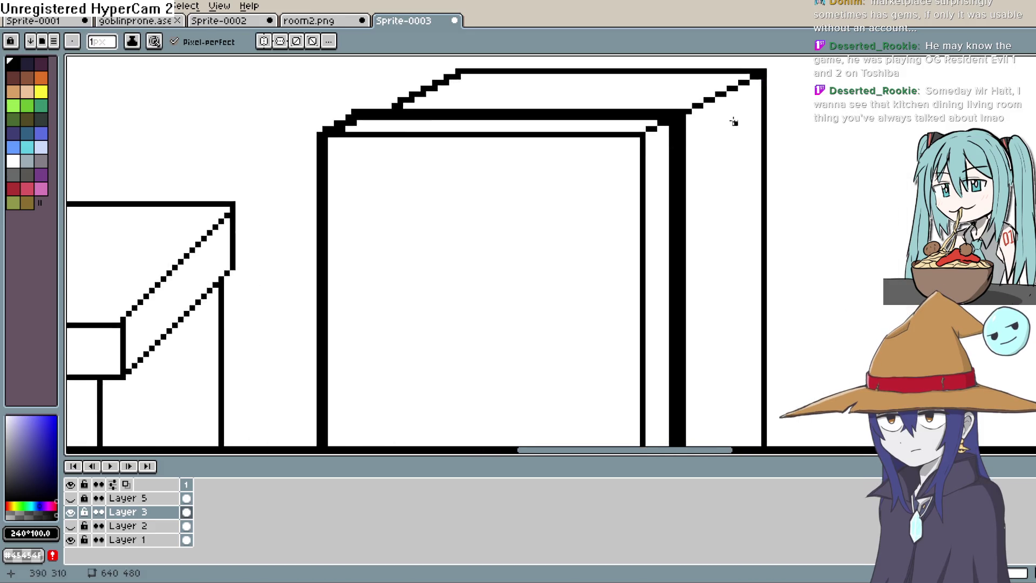
scroll(809, 202, down, 2)
key(space)
Nudge the fridge's top and back edges up and to the right with the Move tool
drag(823, 214, 774, 189)
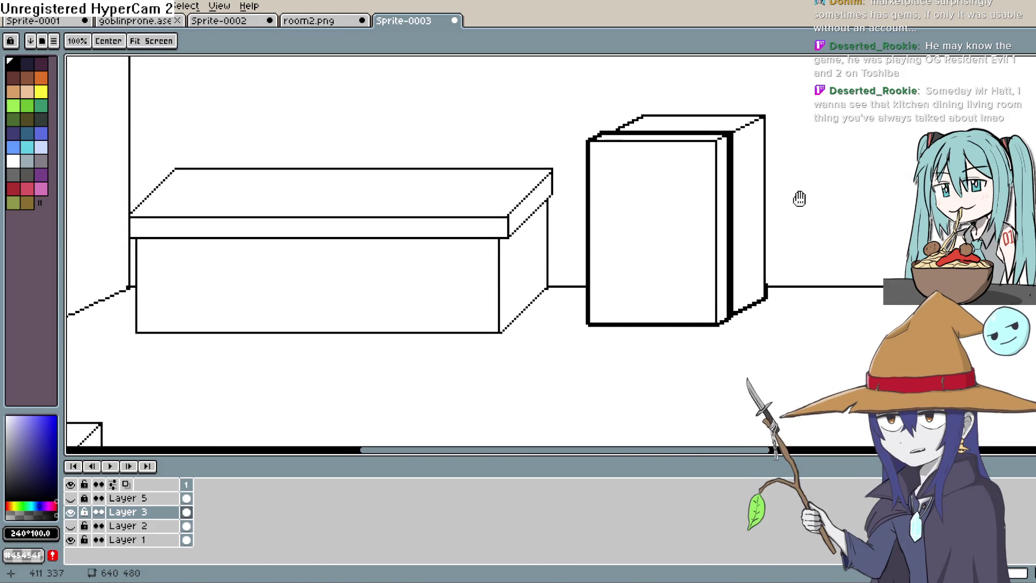
scroll(775, 189, up, 4)
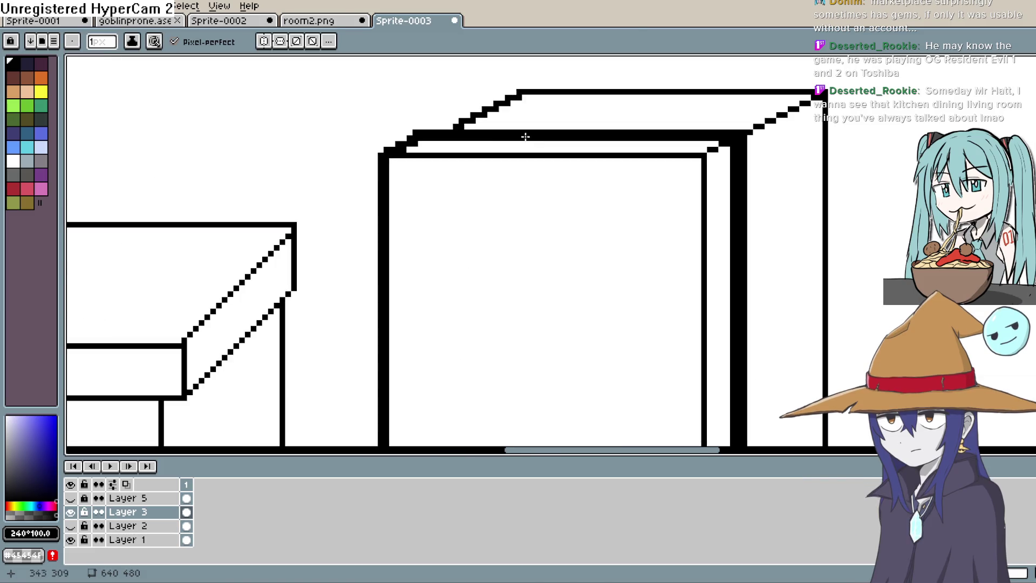
key(space)
drag(526, 138, 457, 146)
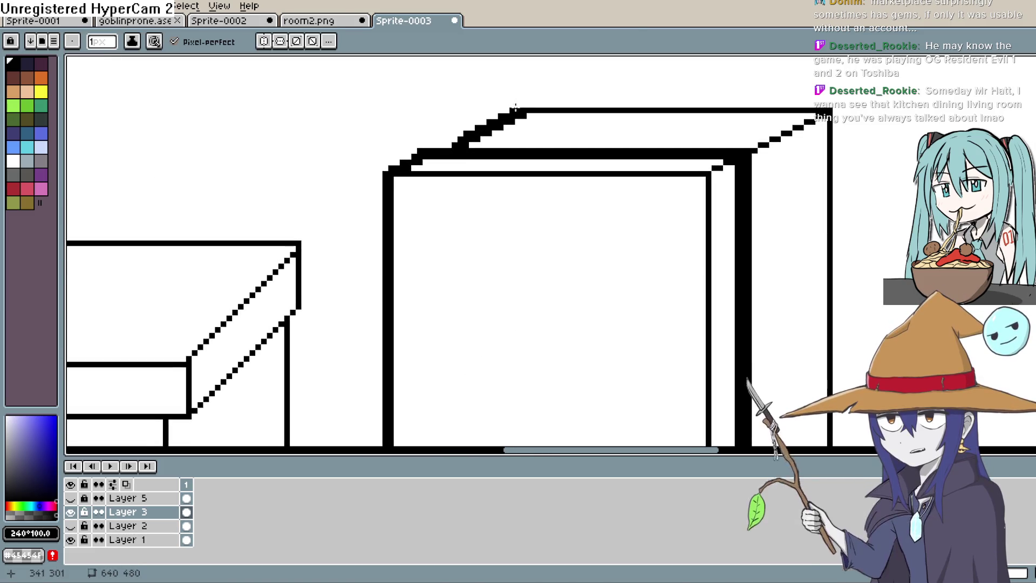
key(shift+l)
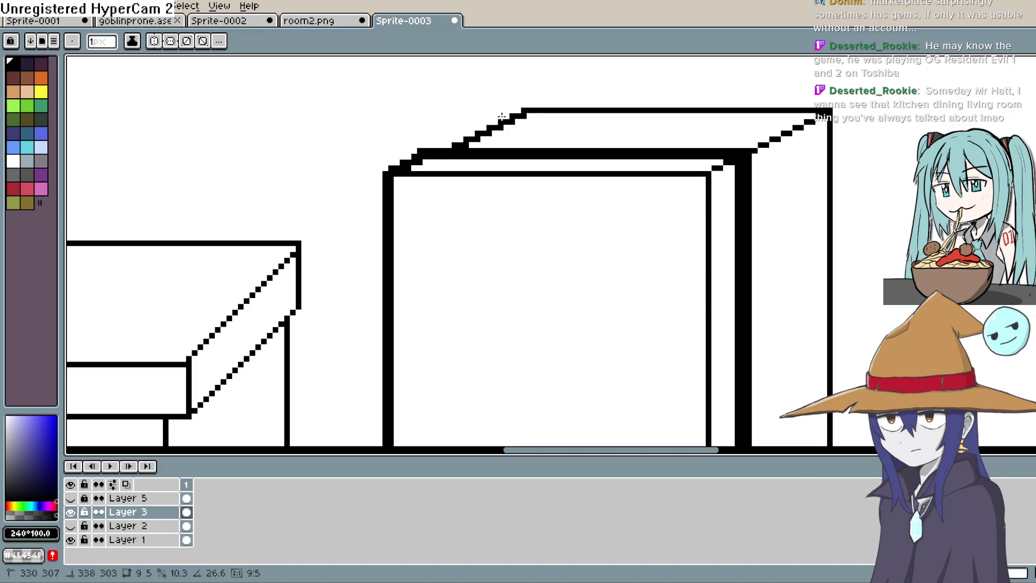
key(v)
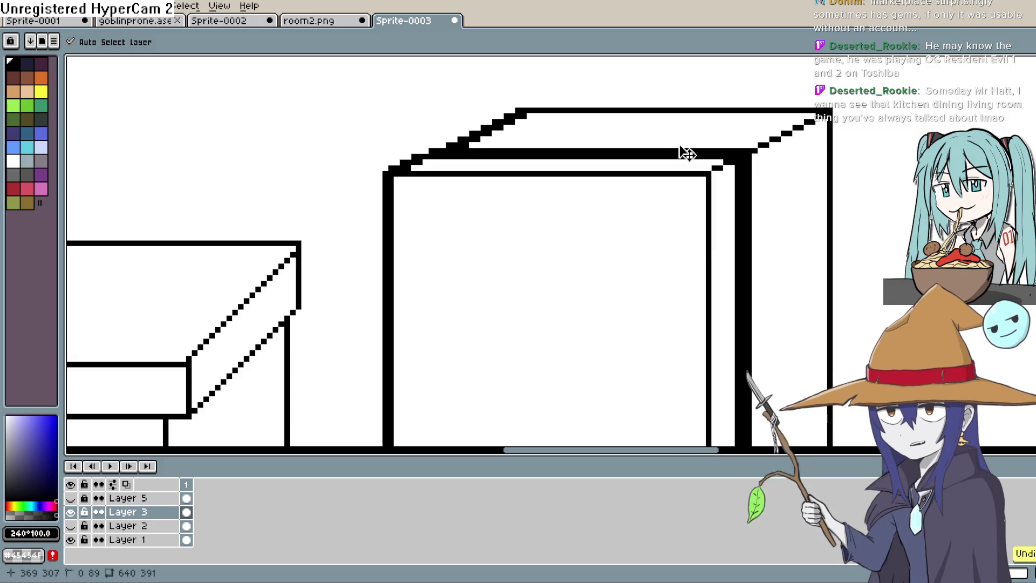
key(Up)
key(Right)
Extend the fridge's back edge downward and return to freehand drawing
drag(835, 198, 835, 445)
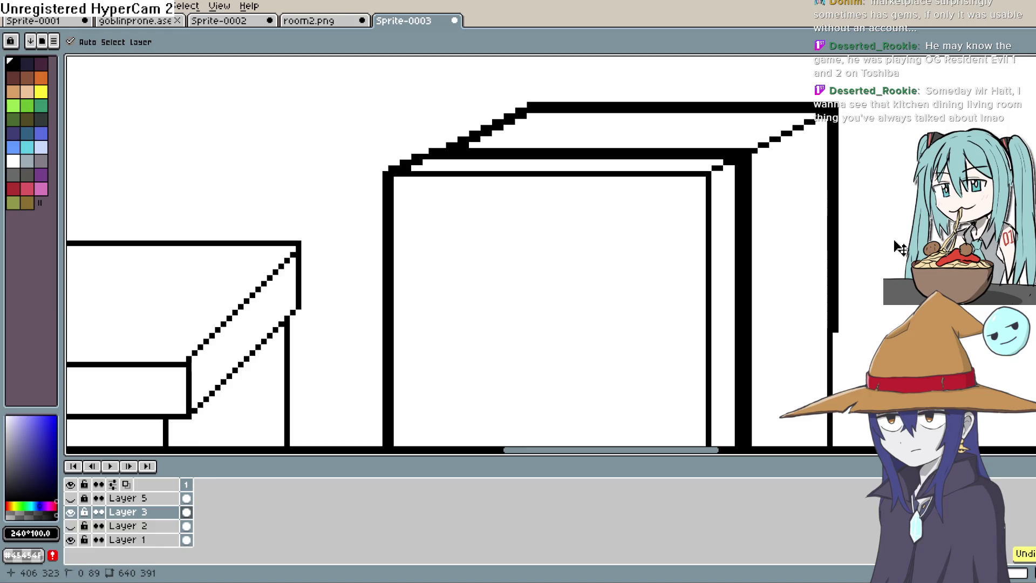
key(m)
key(b)
scroll(741, 243, up, 3)
drag(740, 111, 769, 192)
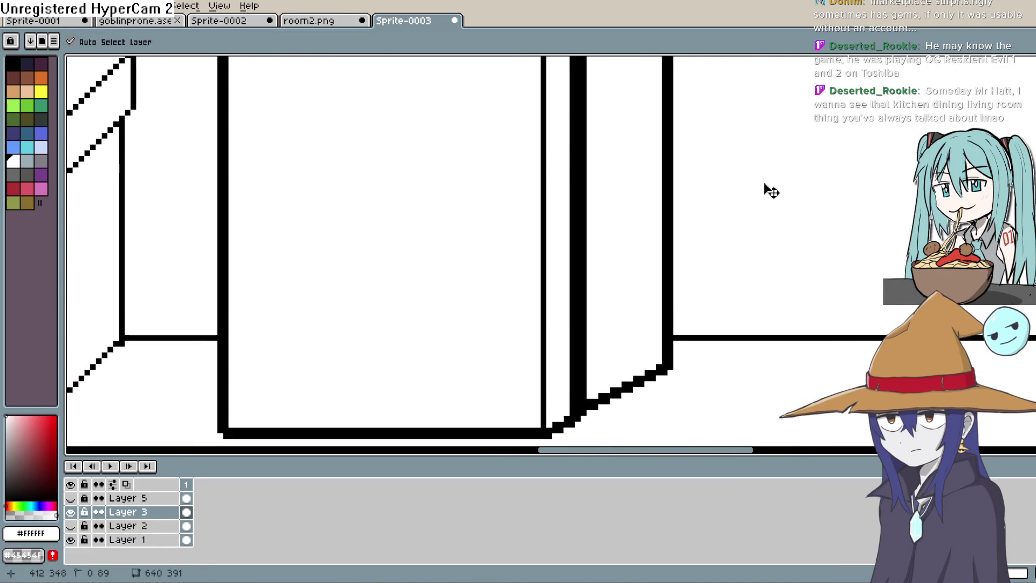
scroll(745, 203, down, 2)
key(m)
scroll(743, 204, down, 2)
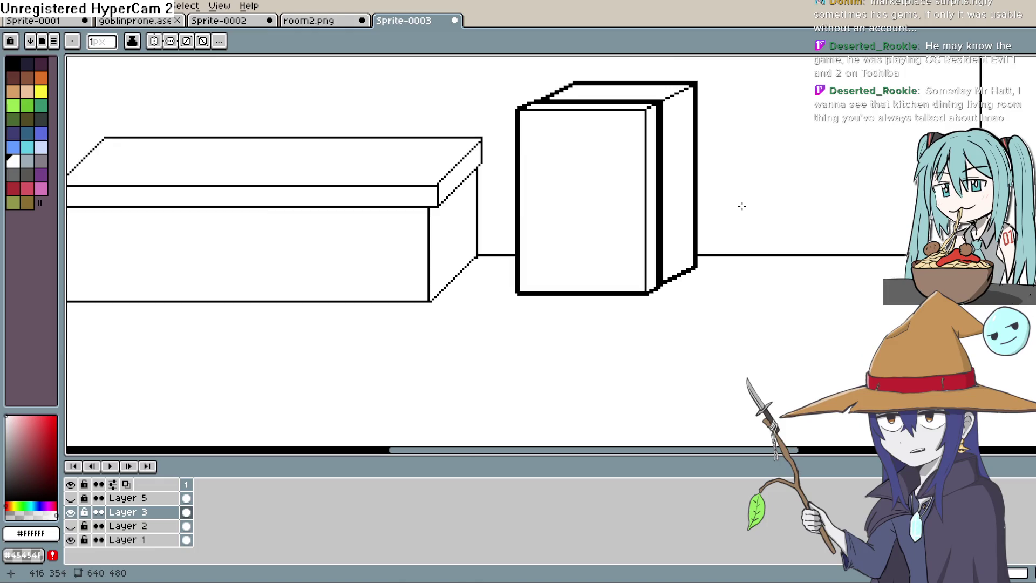
scroll(712, 243, down, 1)
scroll(713, 243, down, 2)
drag(718, 256, 695, 210)
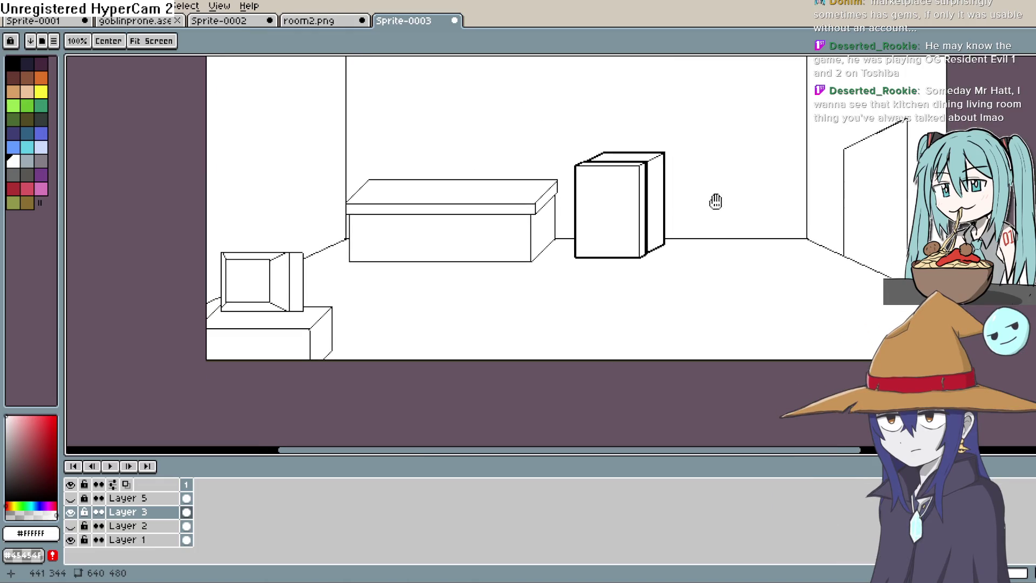
key(b)
key(space)
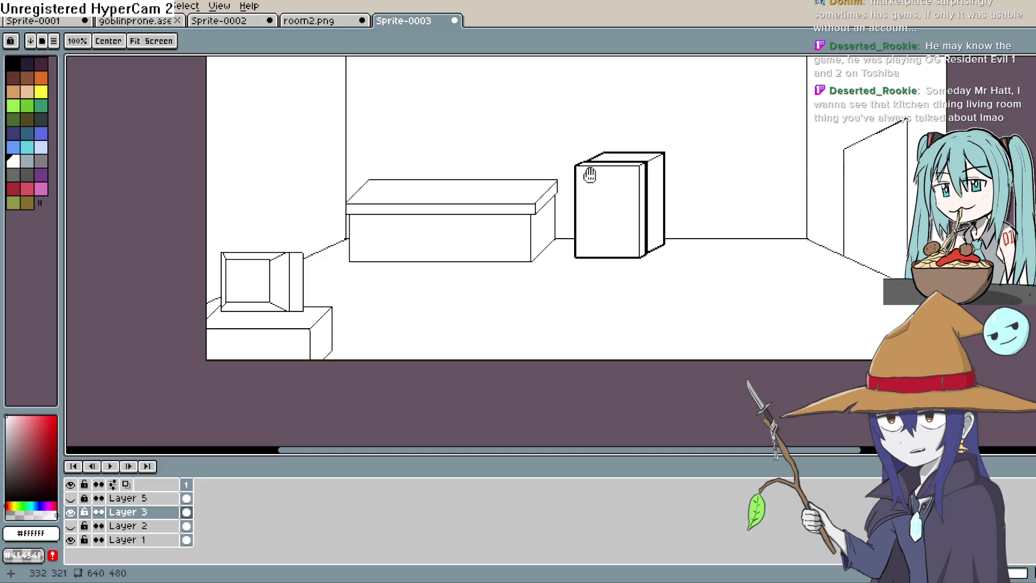
mouse_move(627, 229)
mouse_down()
mouse_move(541, 243)
mouse_move(569, 227)
mouse_up()
mouse_move(694, 221)
mouse_down()
mouse_move(680, 253)
mouse_move(674, 209)
mouse_up()
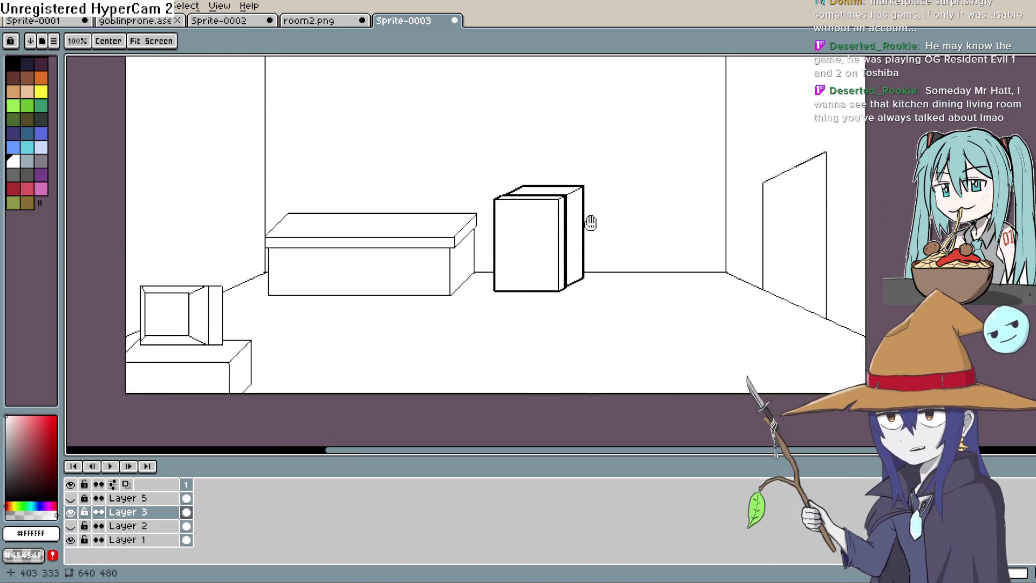
scroll(591, 223, up, 2)
scroll(601, 234, up, 1)
drag(478, 239, 733, 185)
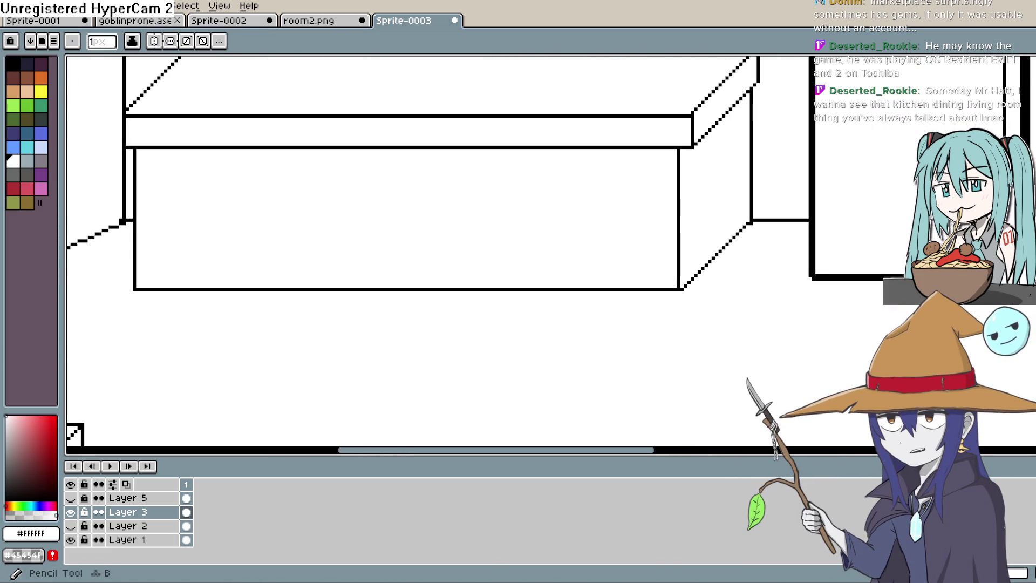
key(z)
key(w)
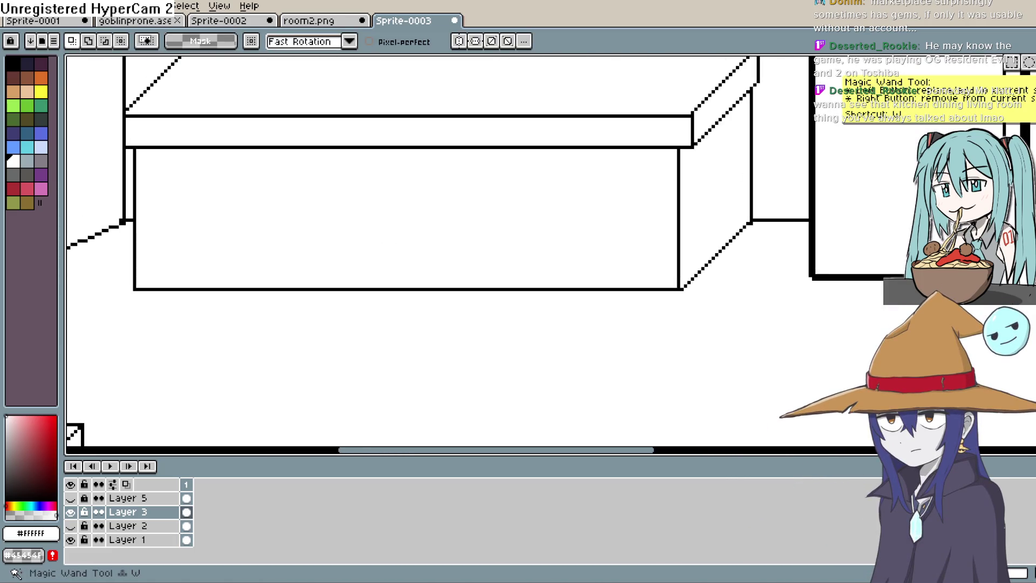
key(b)
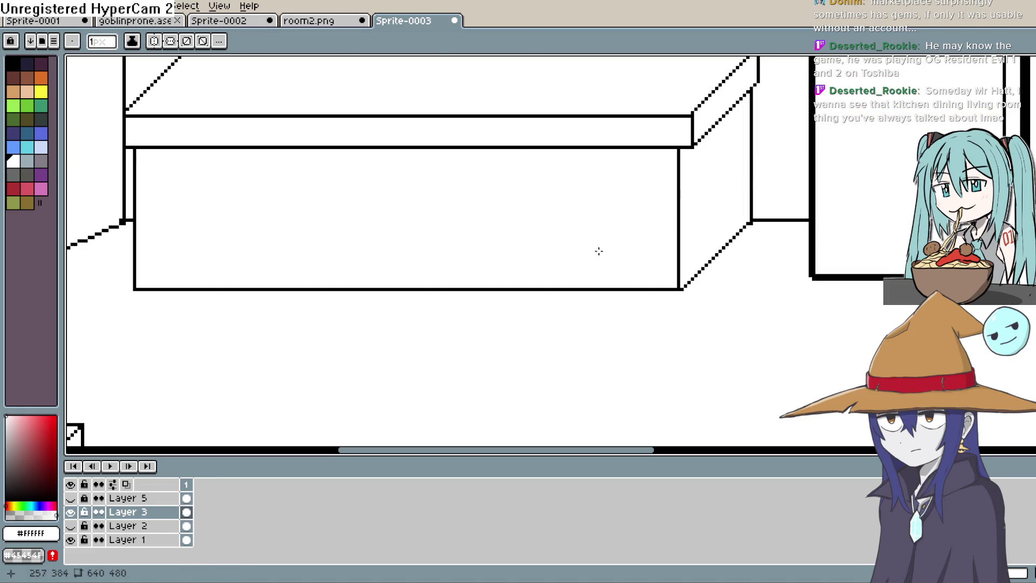
key(ctrl+z)
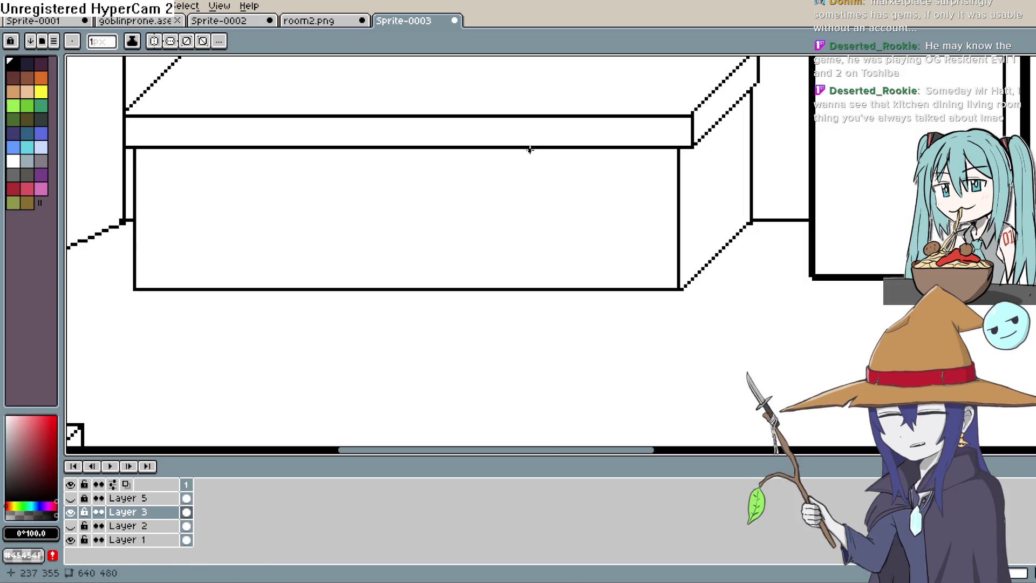
drag(530, 151, 669, 279)
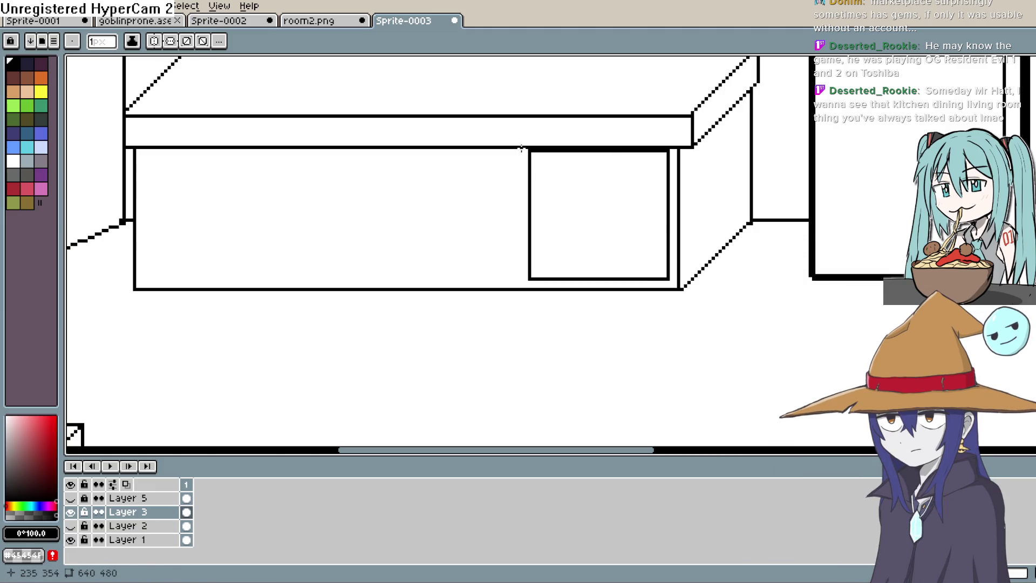
drag(522, 149, 380, 271)
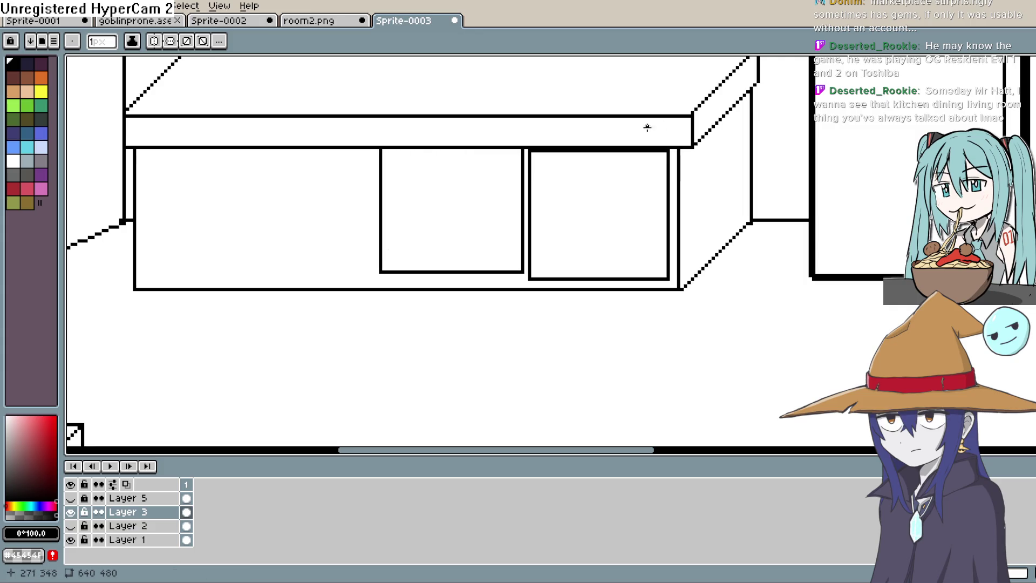
key(ctrl+z)
key(q)
key(shift+q)
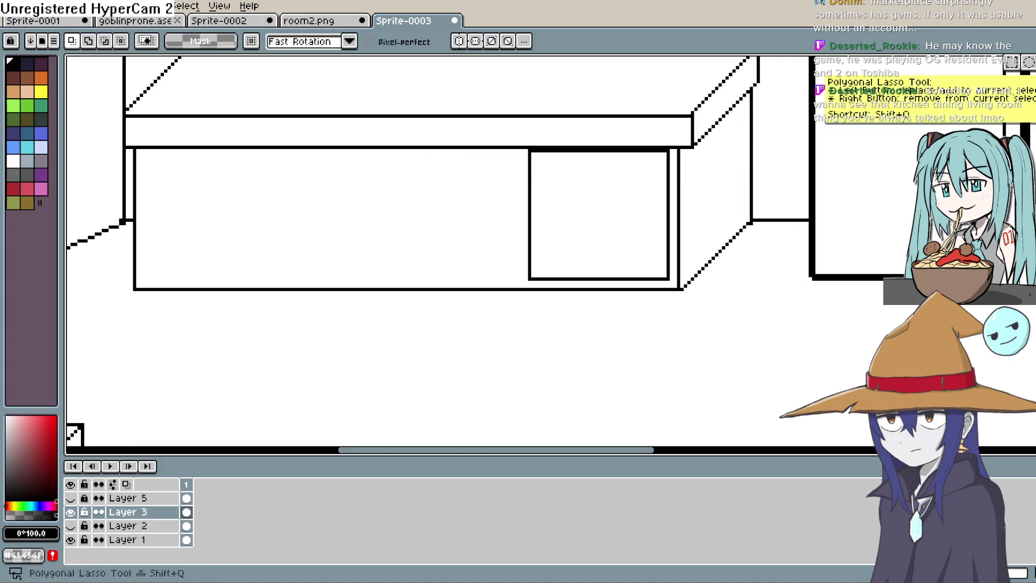
key(m)
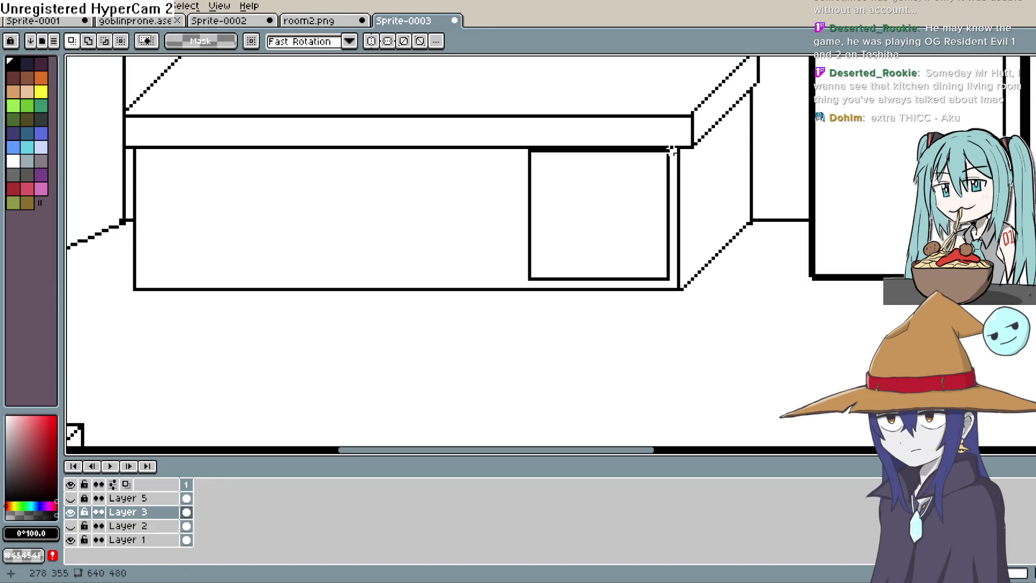
Copy the right-hand cabinet panel twice to the left, making three matching panels on the counter front
drag(670, 148, 516, 286)
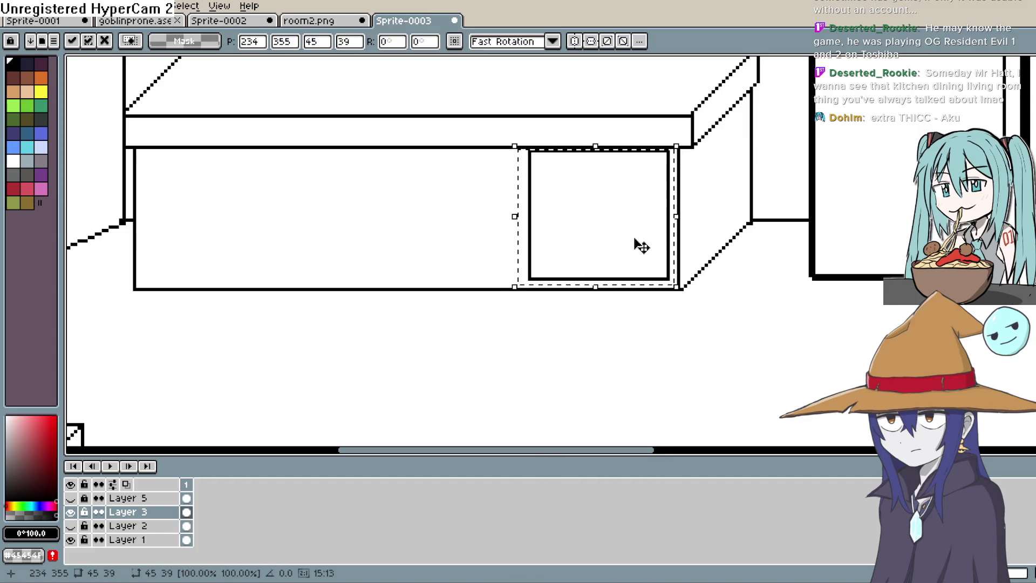
drag(642, 247, 460, 280)
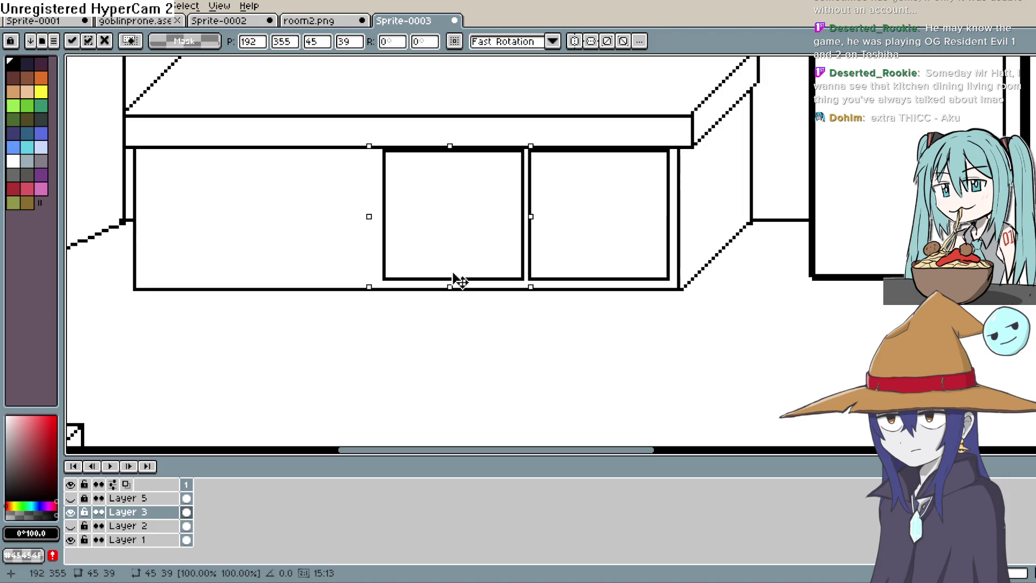
click(518, 271)
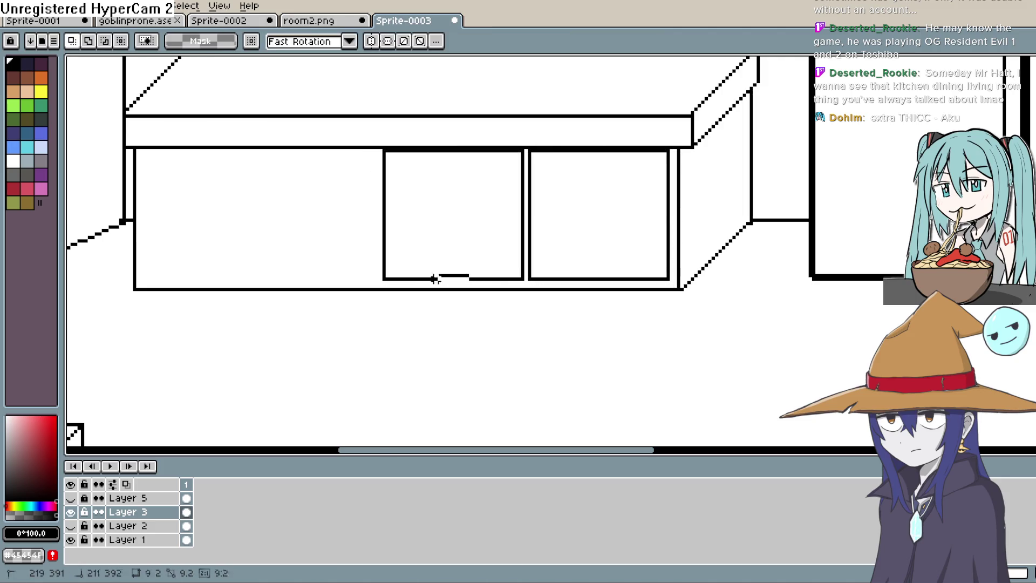
drag(382, 275, 474, 275)
drag(526, 150, 672, 284)
drag(594, 283, 290, 288)
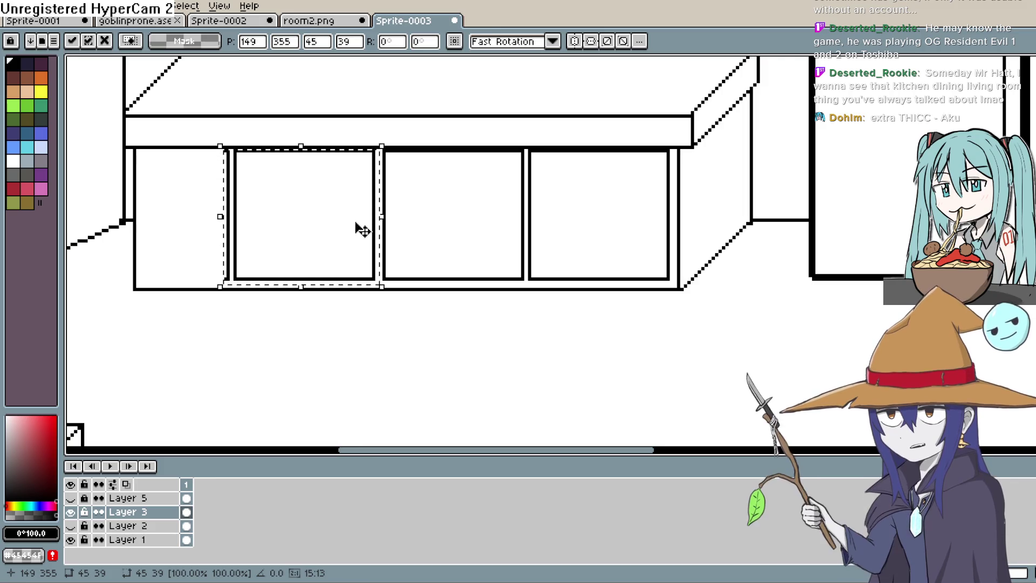
Nudge the newly copied left panel into alignment and deselect it
drag(334, 303, 415, 324)
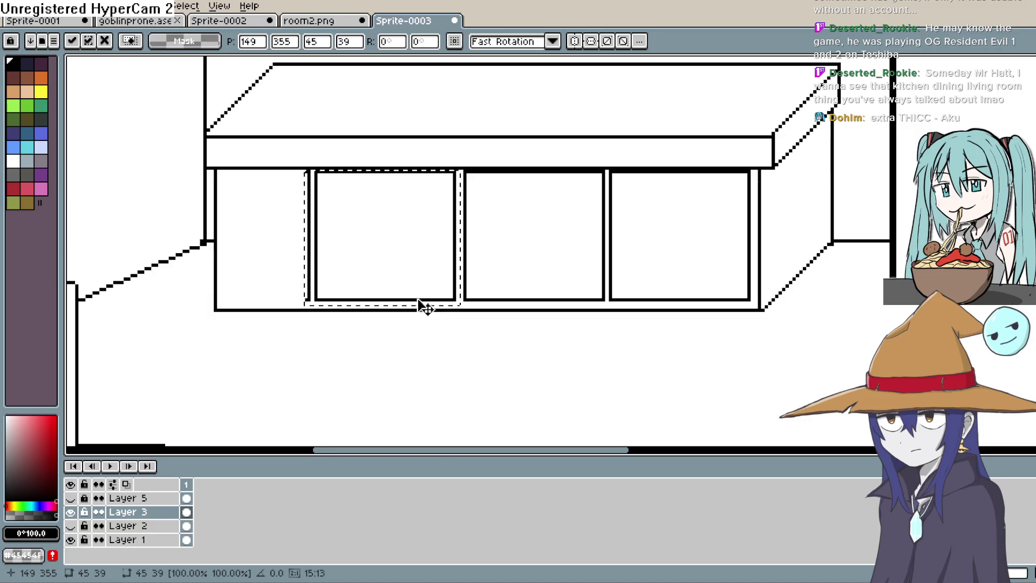
drag(425, 308, 372, 306)
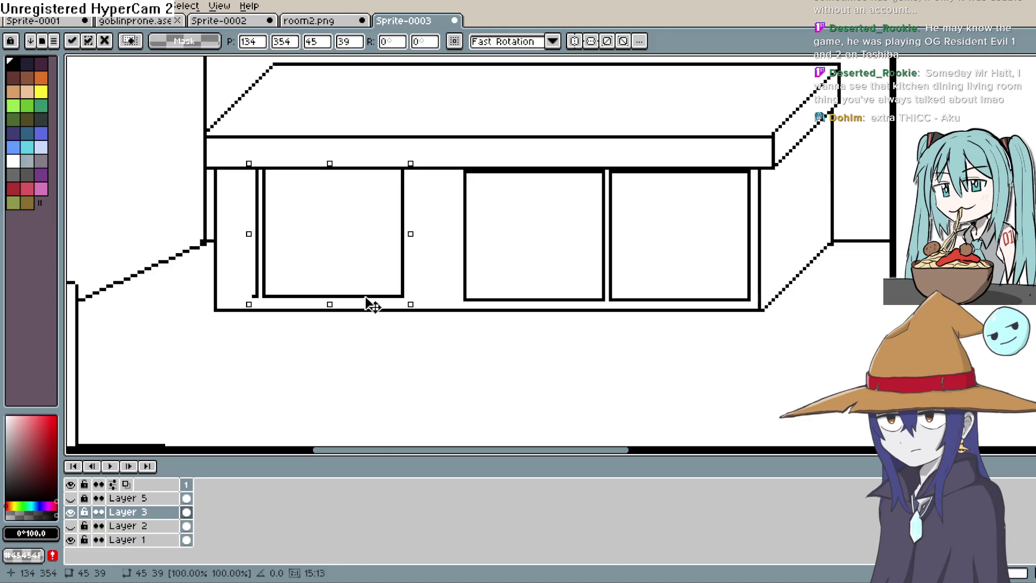
drag(372, 306, 374, 304)
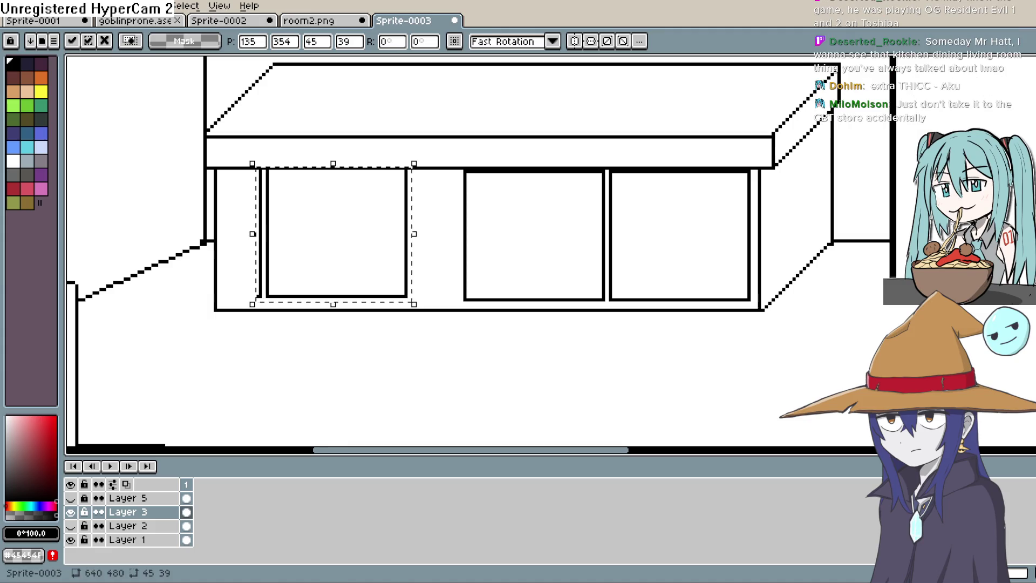
key(b)
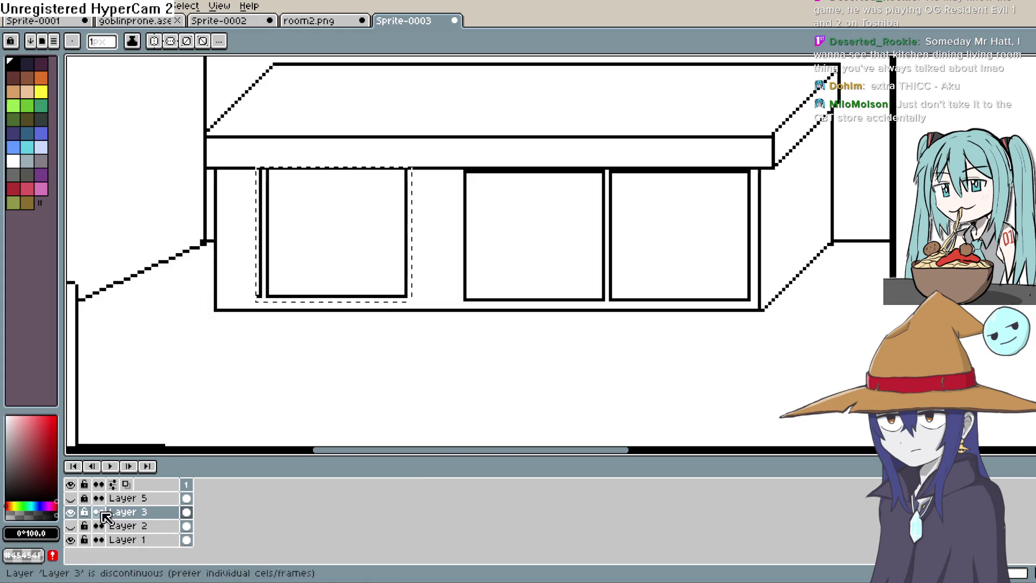
key(m)
key(ctrl+d)
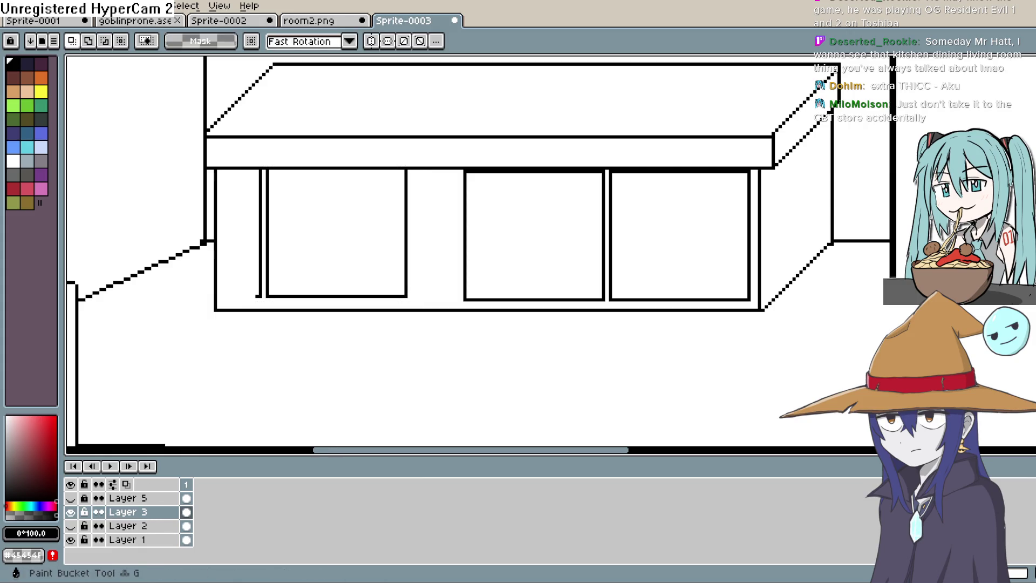
key(g)
Split the right, middle and left cabinet panels into door pairs with vertical lines
drag(683, 174, 684, 295)
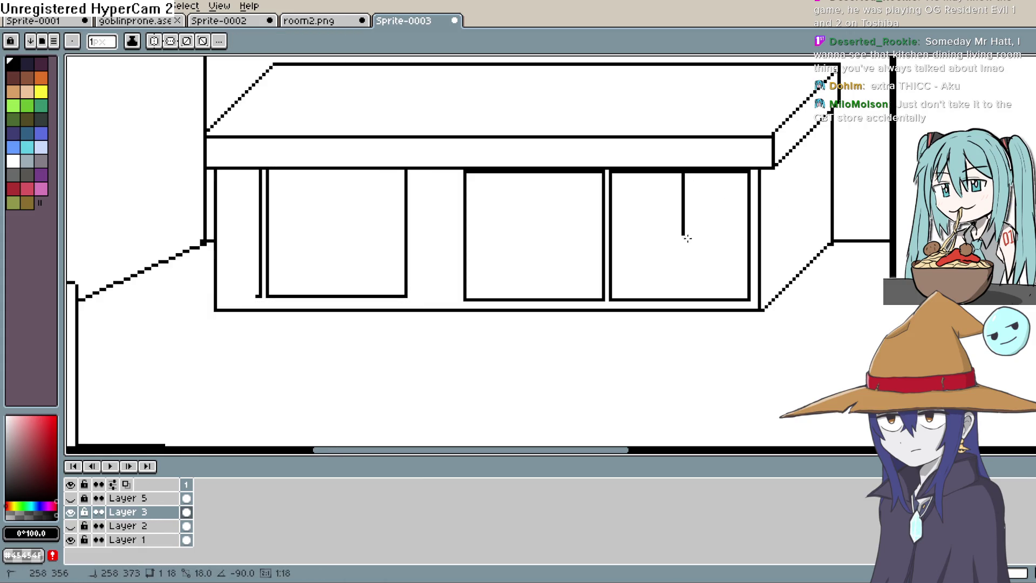
key(ctrl+z)
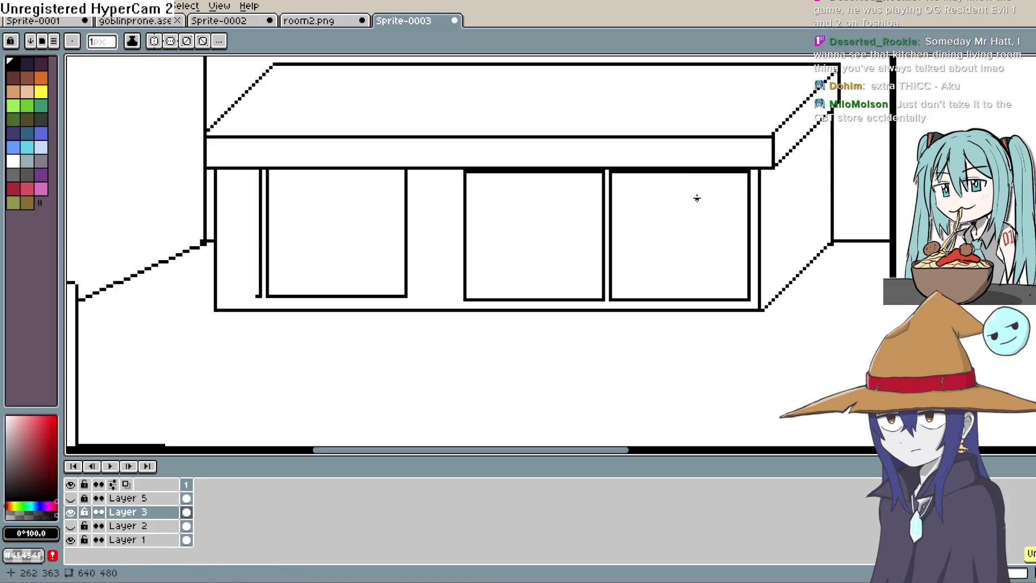
scroll(696, 198, down, 1)
scroll(696, 198, up, 1)
scroll(672, 179, up, 1)
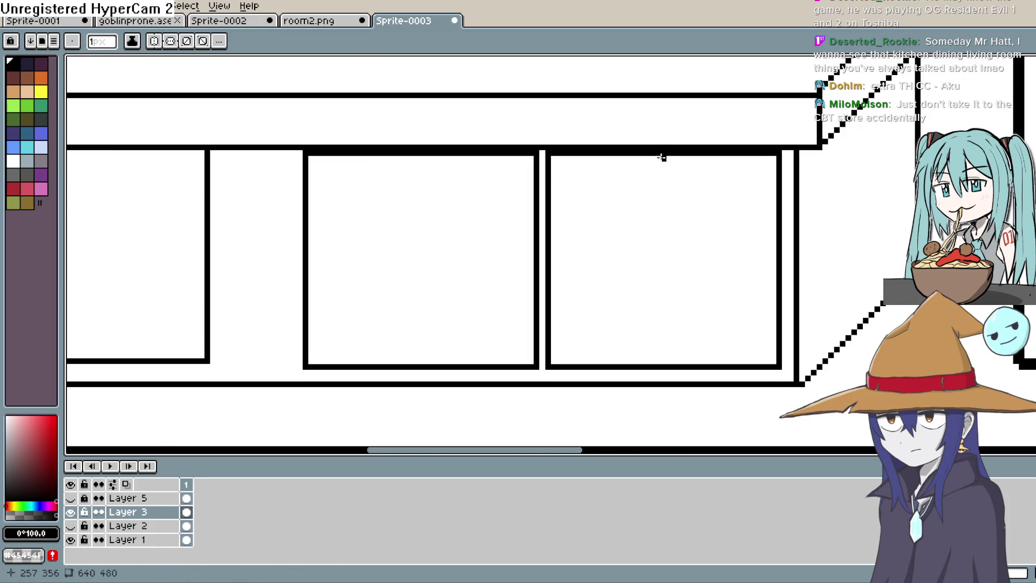
drag(664, 155, 666, 364)
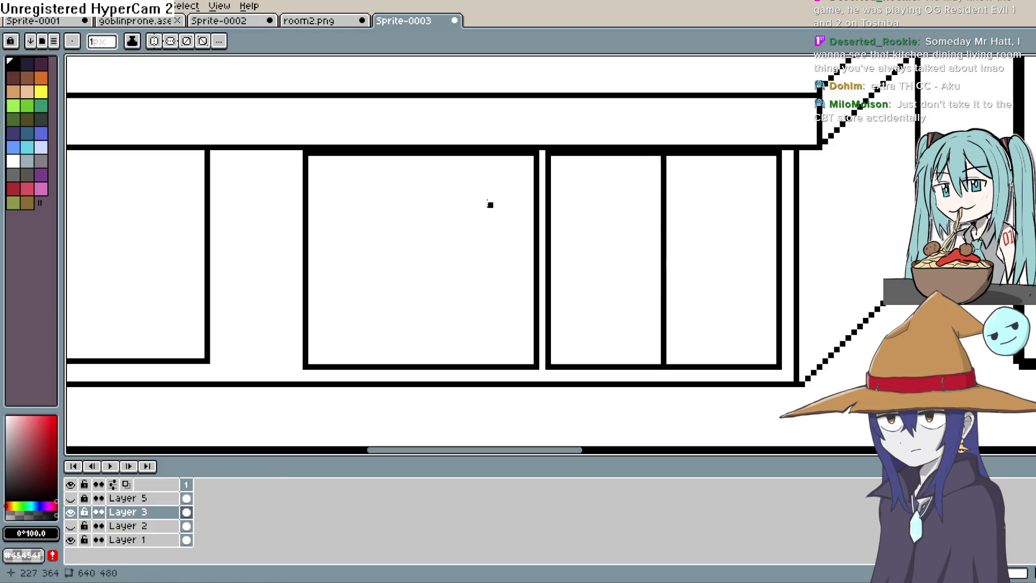
drag(420, 156, 422, 363)
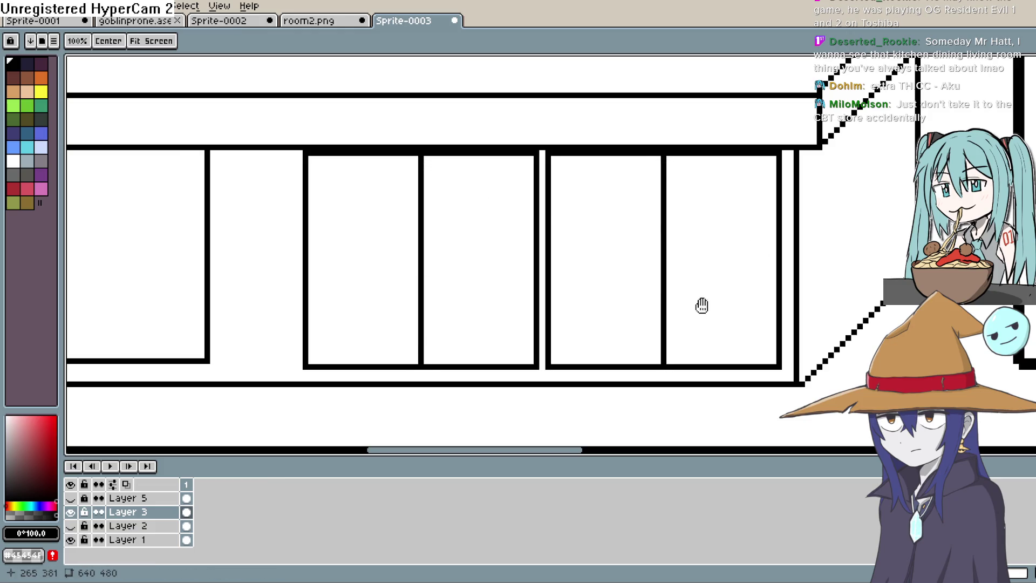
drag(697, 306, 809, 307)
key(b)
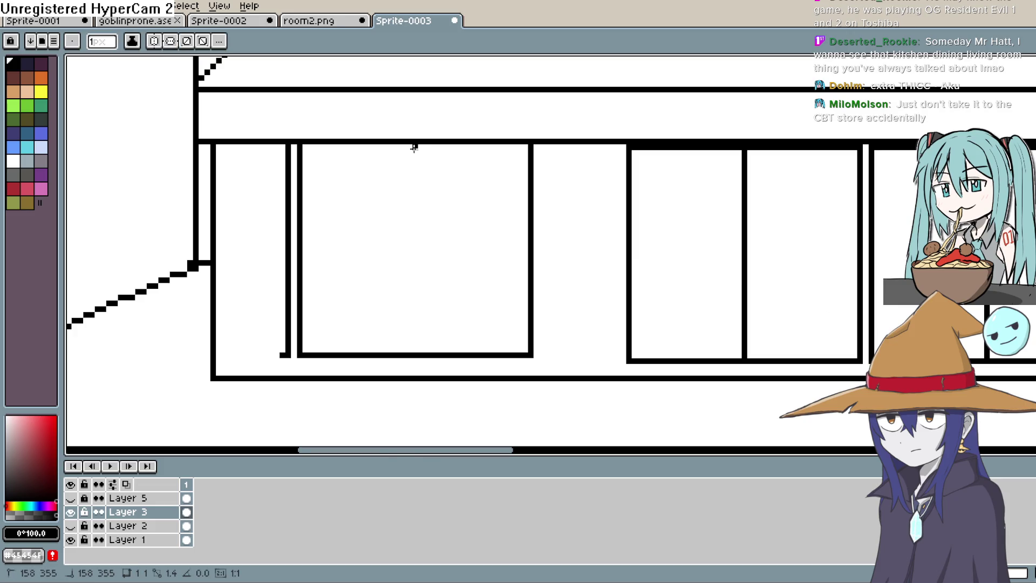
drag(413, 148, 414, 353)
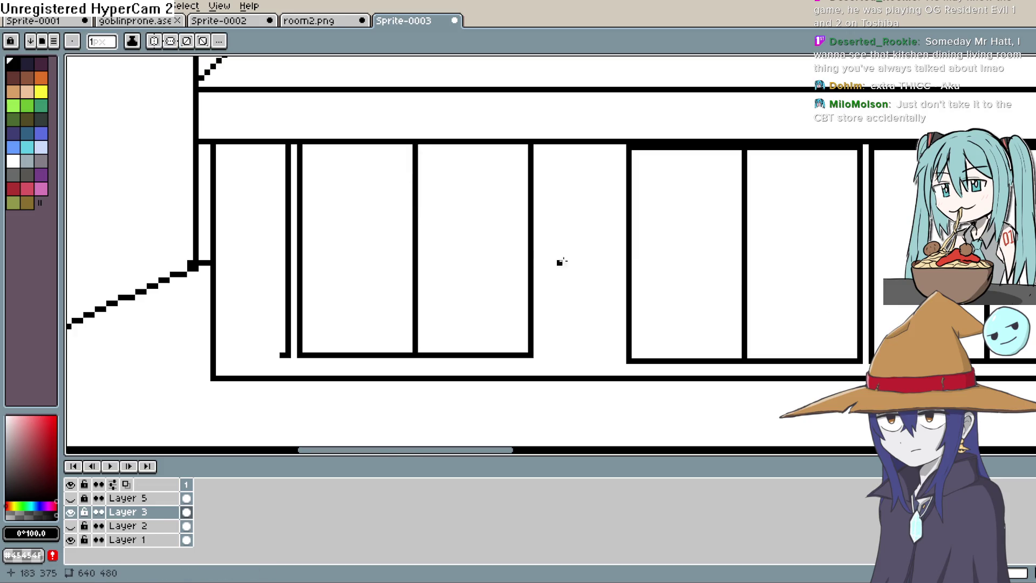
scroll(560, 261, down, 1)
scroll(631, 243, down, 1)
scroll(635, 245, down, 1)
scroll(638, 246, down, 1)
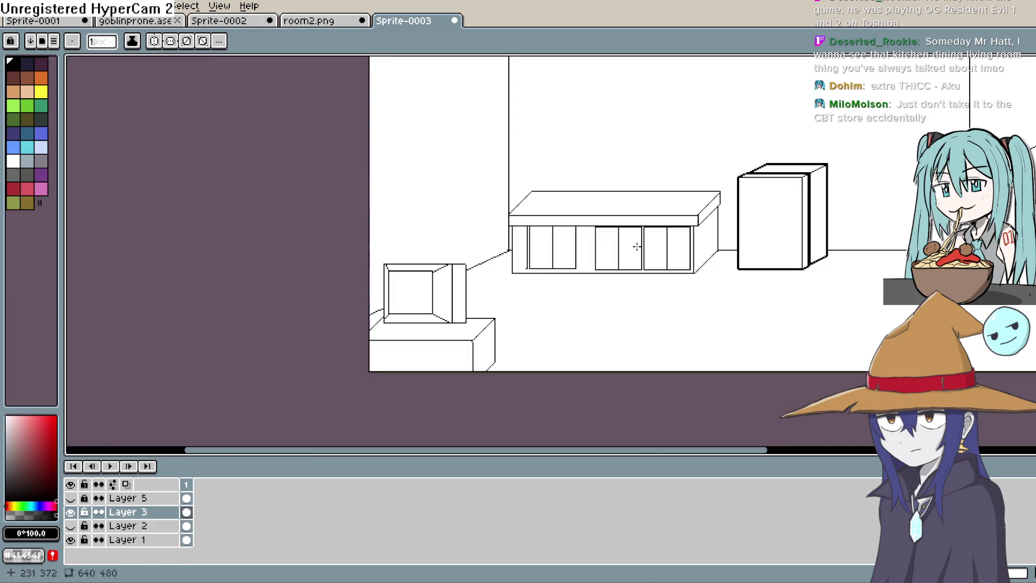
scroll(636, 247, up, 1)
scroll(638, 251, up, 1)
scroll(639, 267, up, 2)
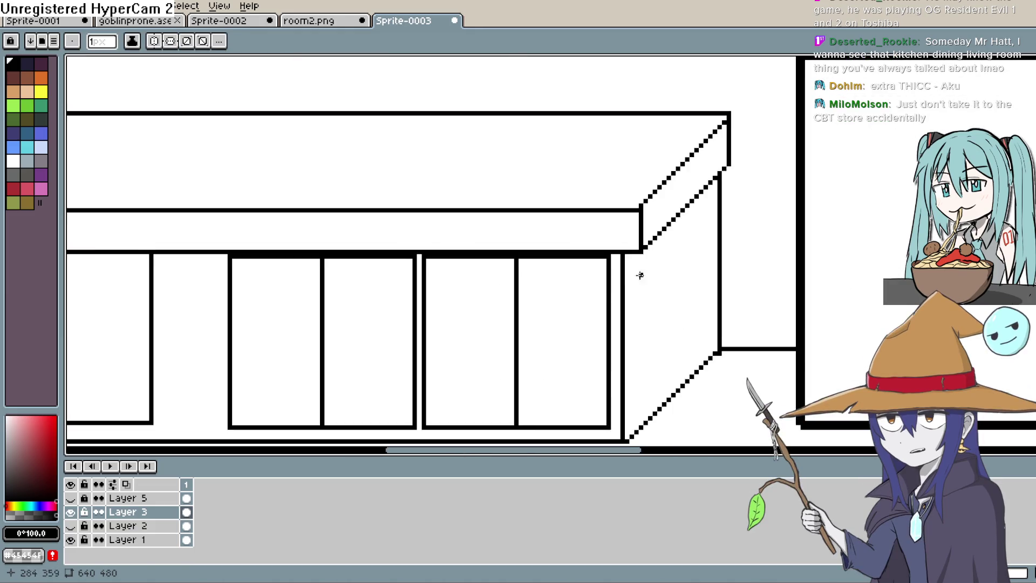
scroll(640, 275, up, 1)
Erase the stray vertical line beside the left cabinet and zoom out to the whole room
drag(634, 175, 634, 346)
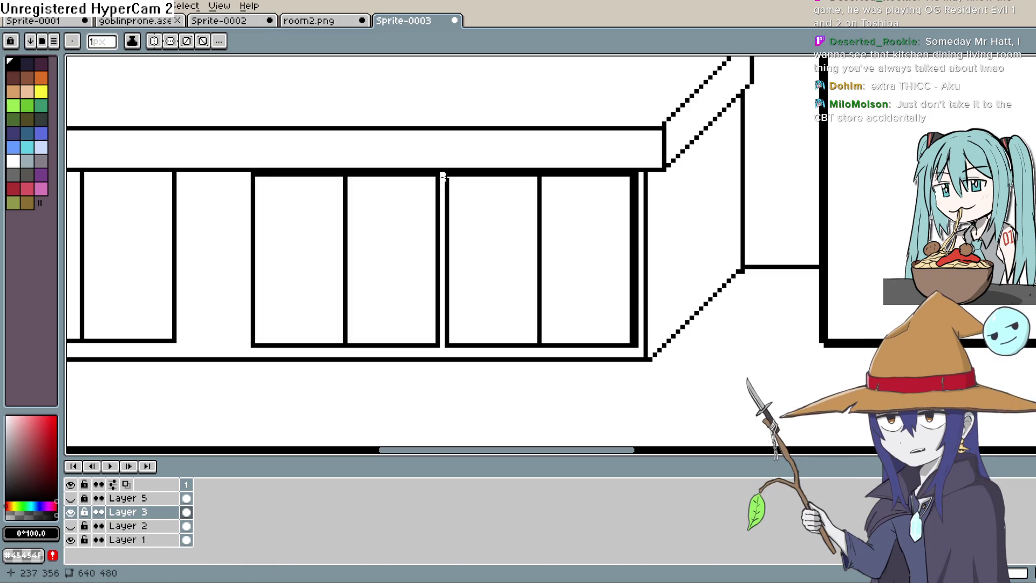
key(ctrl+z)
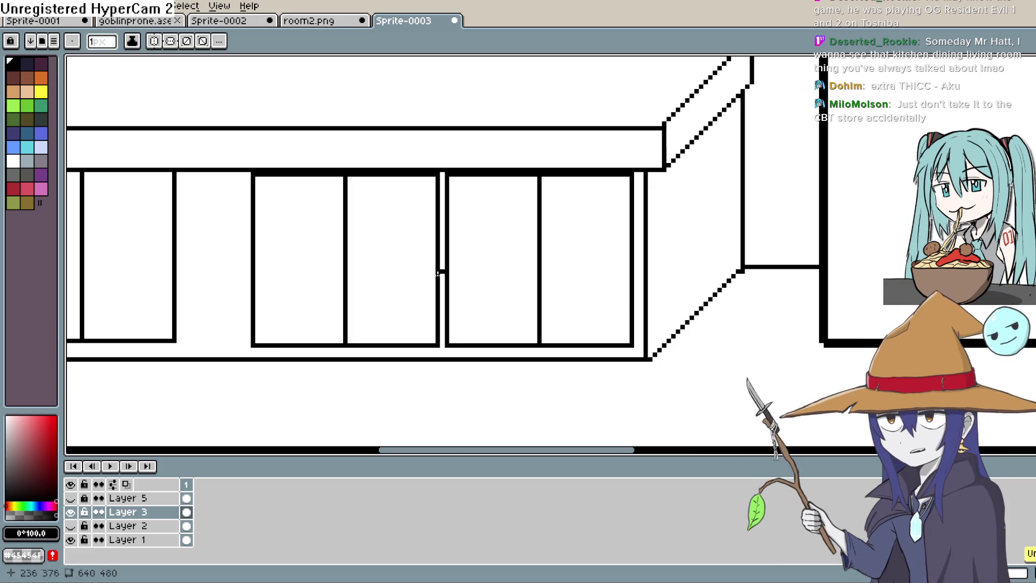
scroll(566, 243, down, 1)
drag(567, 242, 687, 281)
key(e)
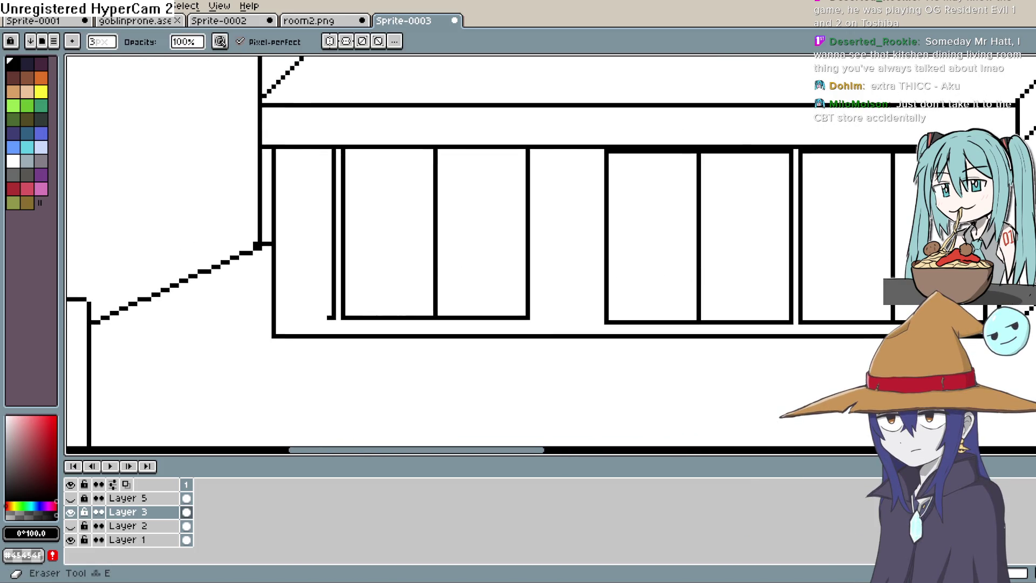
drag(339, 321, 334, 161)
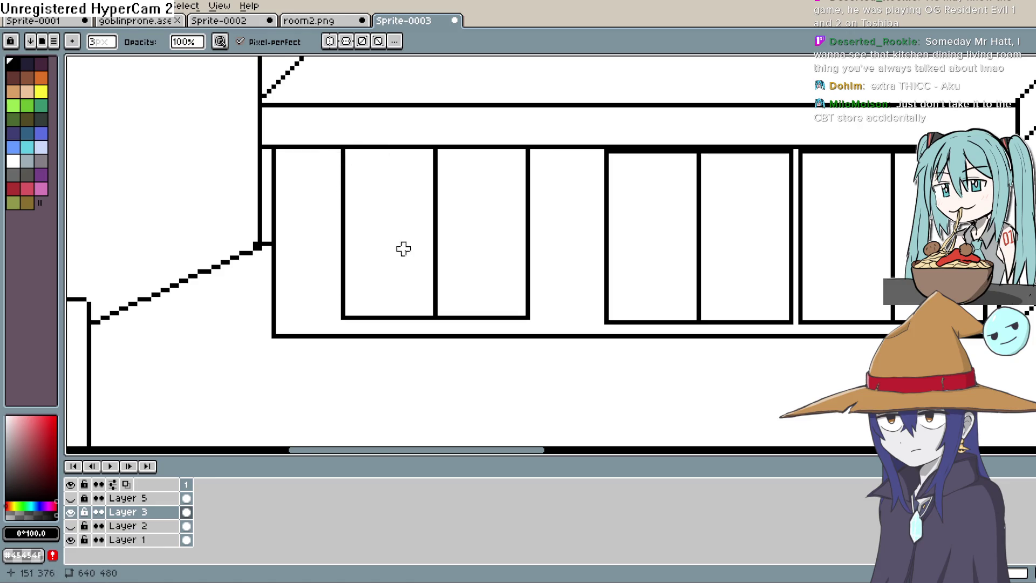
drag(404, 248, 353, 333)
key(h)
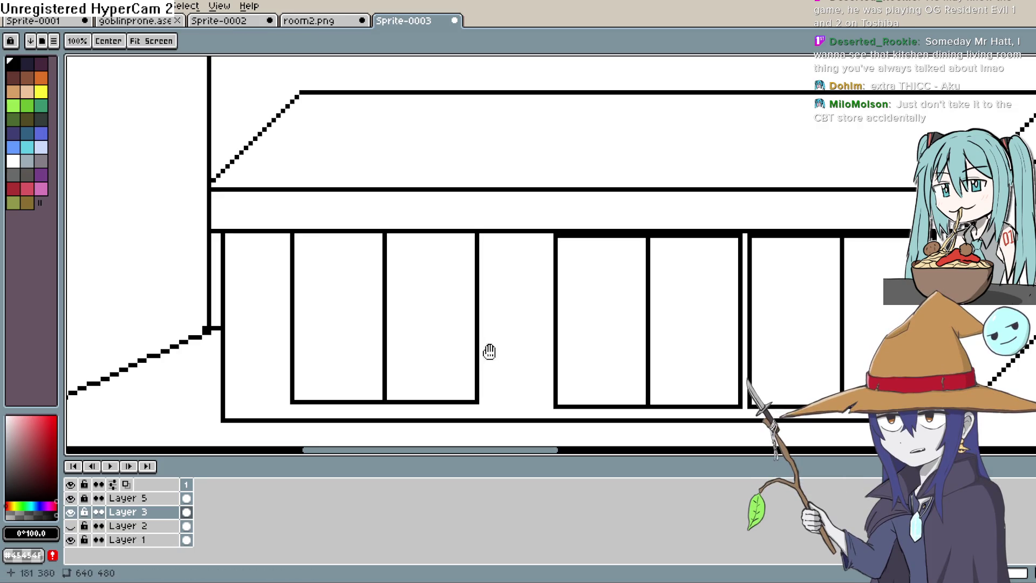
scroll(488, 351, down, 2)
scroll(502, 243, down, 2)
drag(761, 235, 727, 300)
key(b)
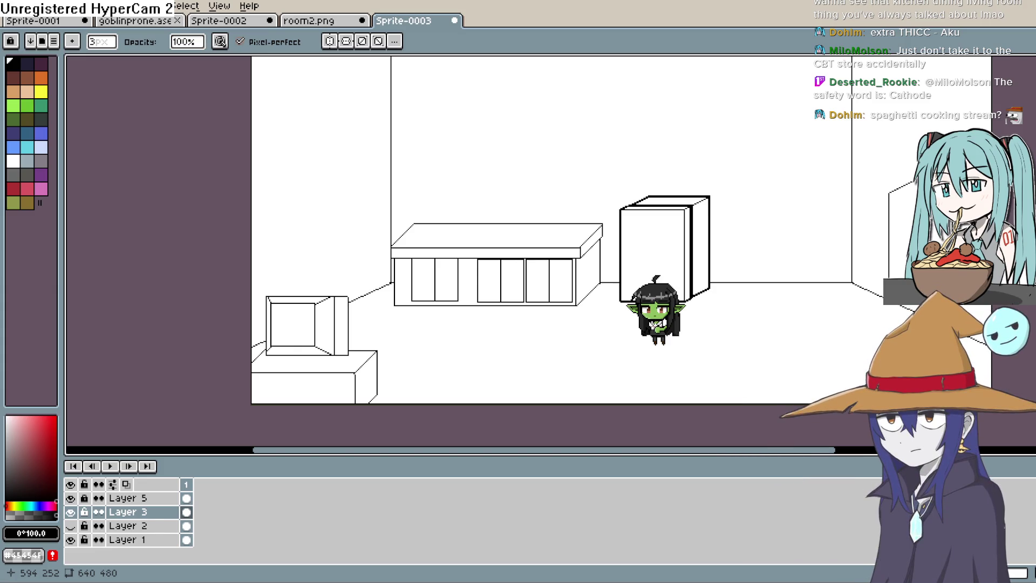
scroll(533, 243, down, 1)
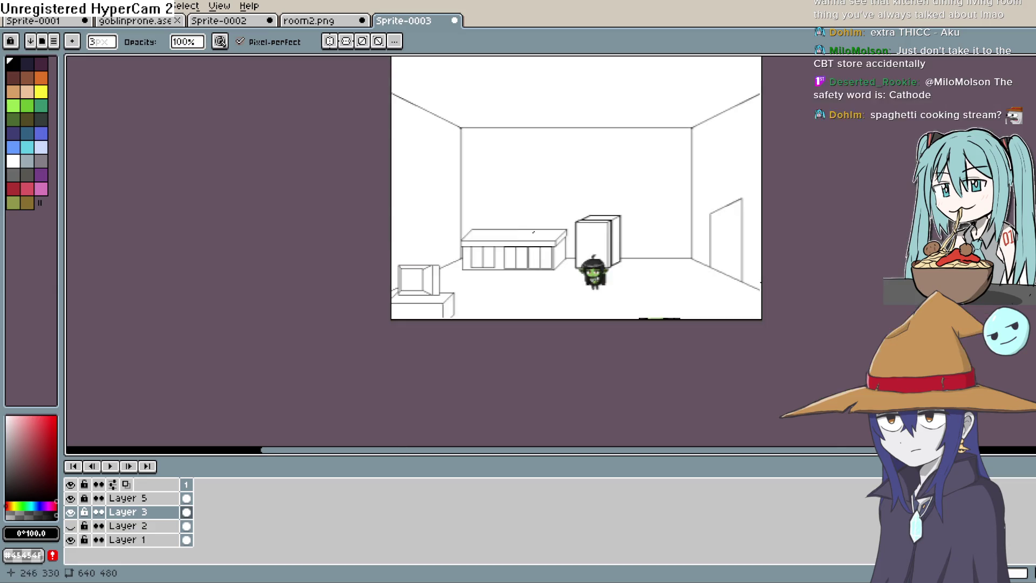
scroll(534, 243, up, 1)
Draw a thick black line along the top edge of the cabinet doors
key(space)
drag(536, 265, 535, 241)
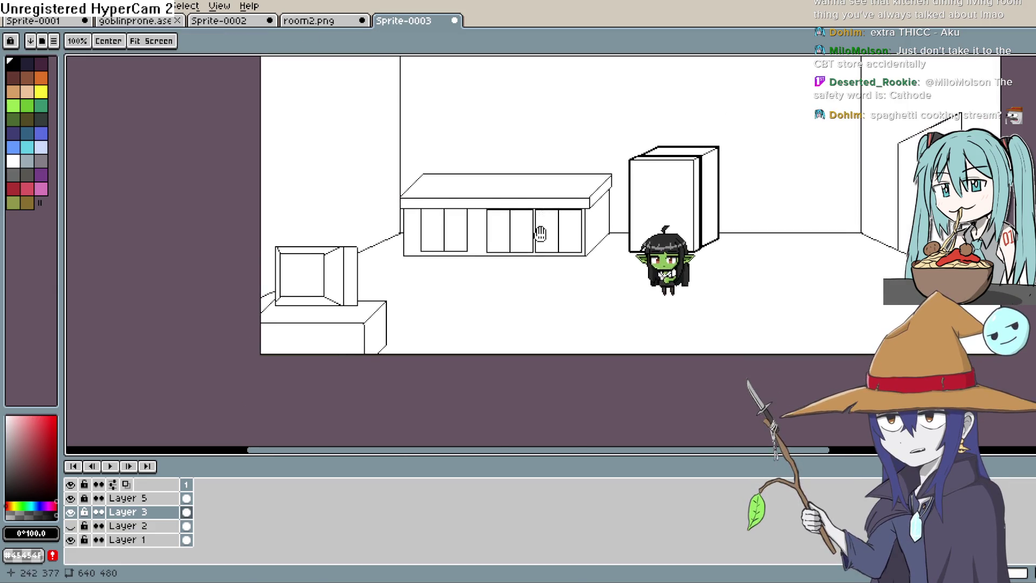
scroll(534, 240, up, 1)
scroll(534, 240, up, 1)
scroll(554, 238, down, 1)
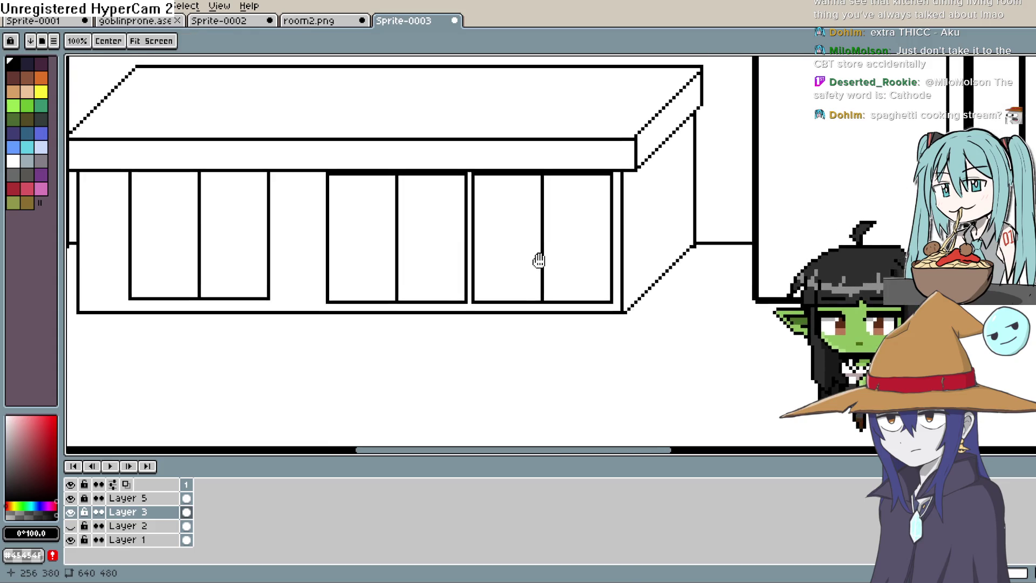
scroll(554, 237, up, 1)
drag(555, 237, 566, 259)
key(e)
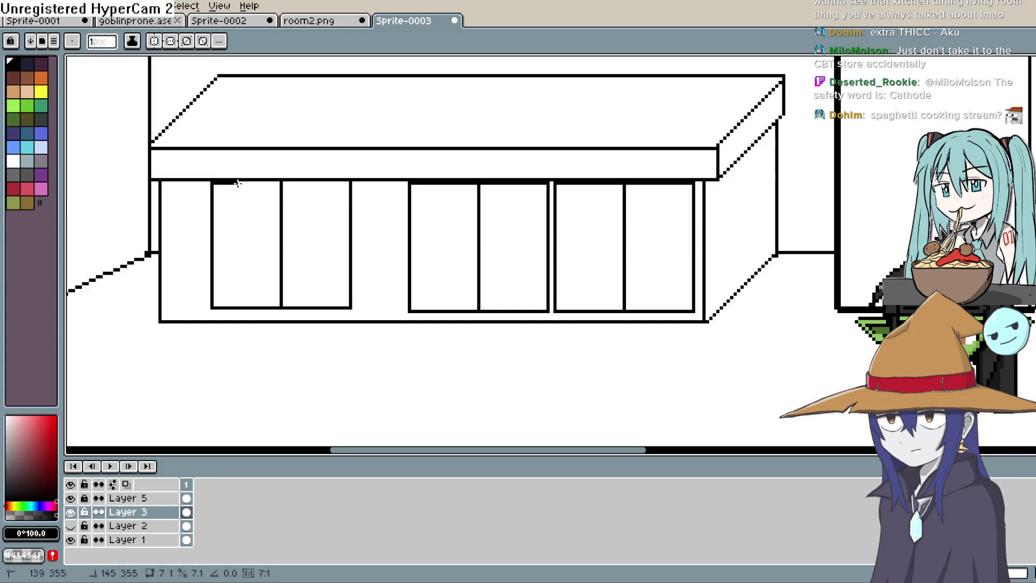
drag(212, 181, 348, 183)
drag(495, 209, 438, 209)
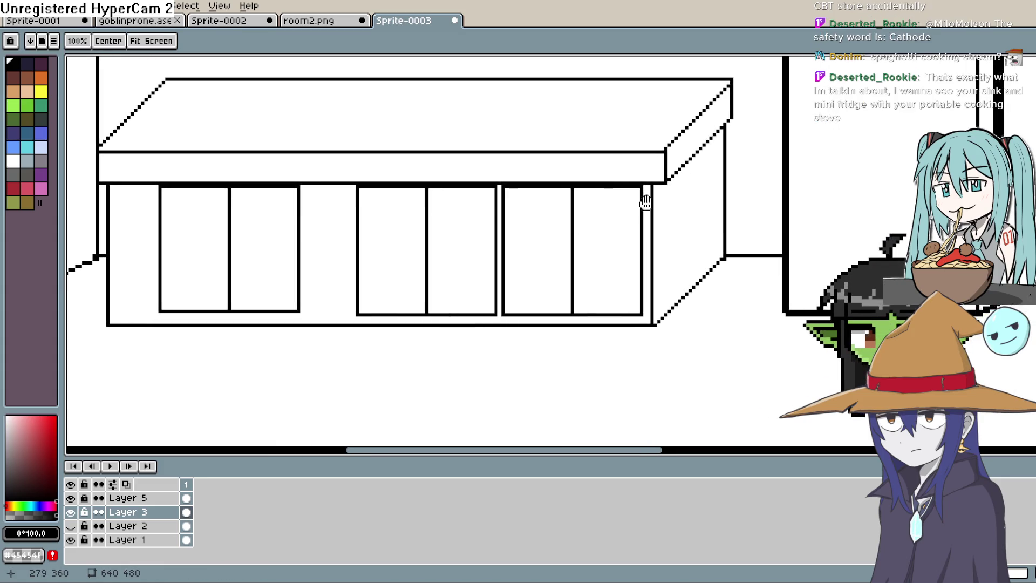
Pan the view past the goblin to centre on the TV and counter
drag(645, 203, 573, 162)
scroll(574, 161, down, 1)
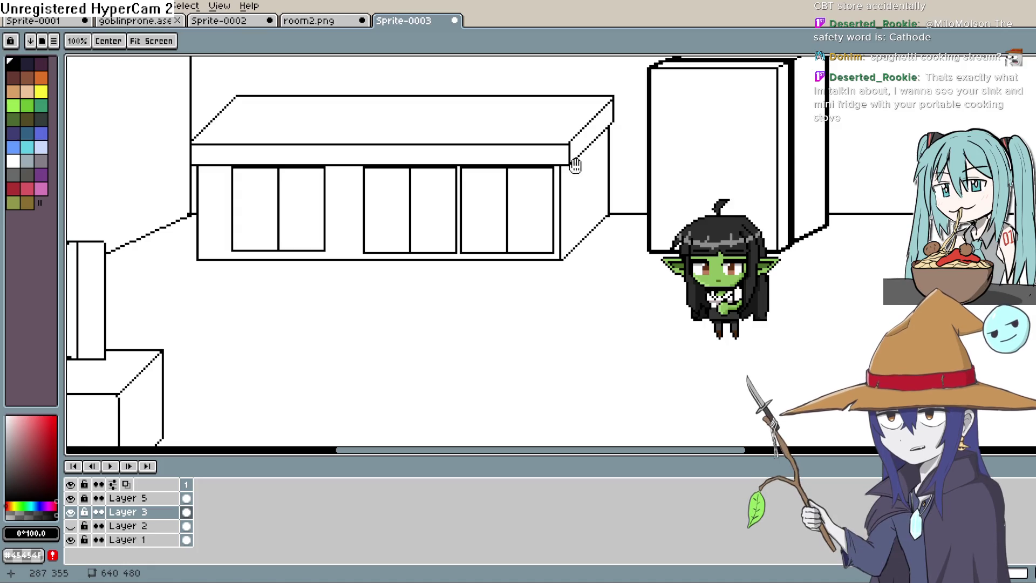
drag(574, 195, 823, 141)
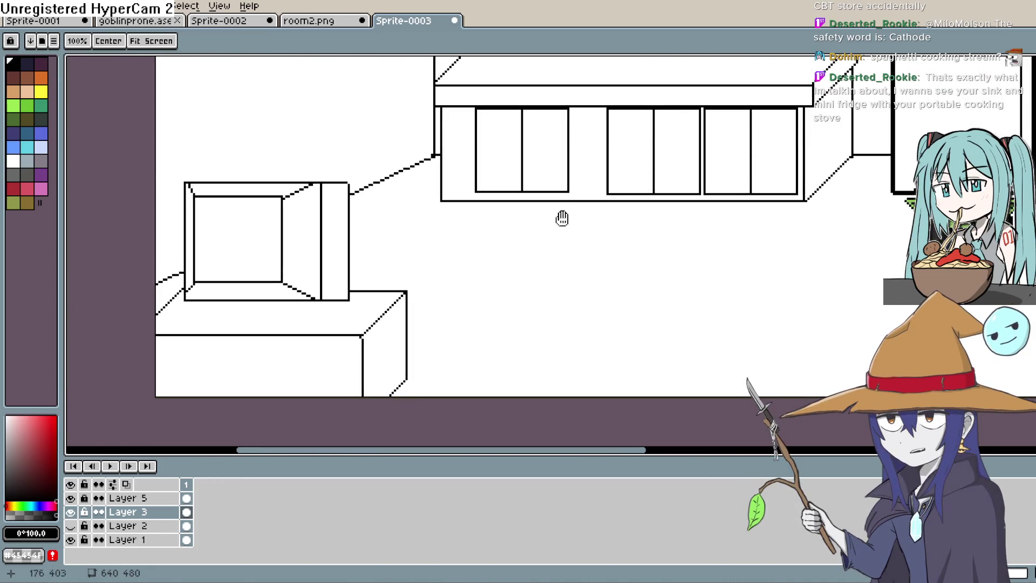
drag(559, 217, 559, 243)
key(b)
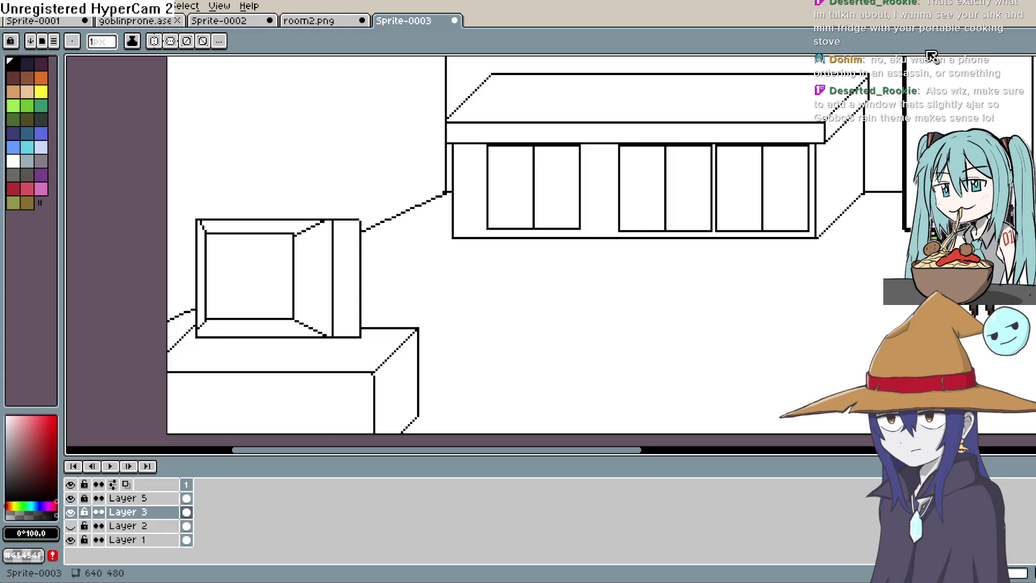
Draw a thin line across the countertop and the left and top edges of the back ledge
mouse_move(674, 298)
mouse_down()
mouse_move(541, 346)
mouse_move(643, 296)
mouse_up()
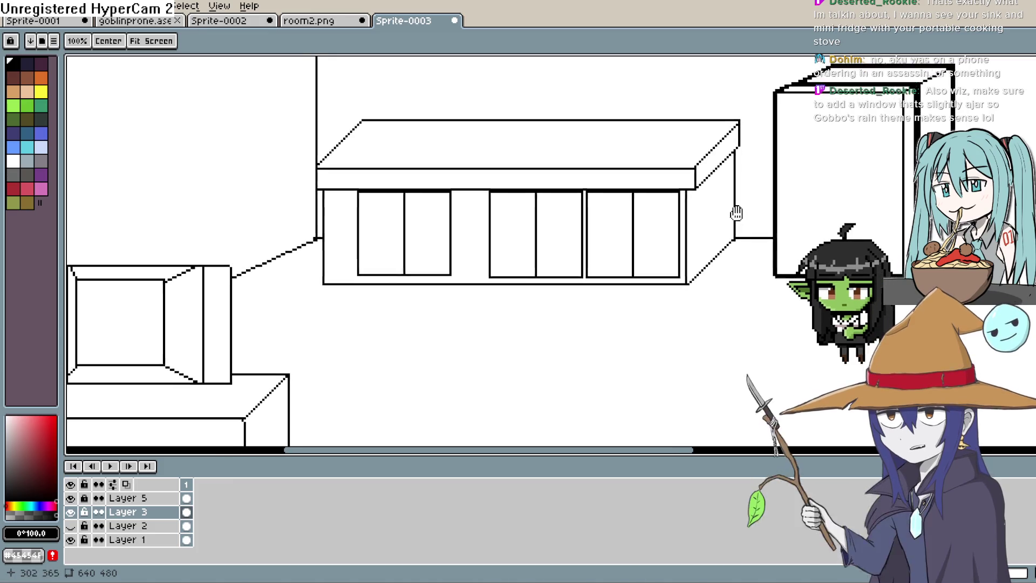
mouse_move(744, 171)
mouse_down()
mouse_move(688, 207)
mouse_move(709, 254)
mouse_up()
scroll(744, 234, down, 3)
scroll(744, 233, up, 2)
scroll(648, 258, up, 2)
scroll(648, 257, up, 1)
key(b)
drag(400, 158, 567, 160)
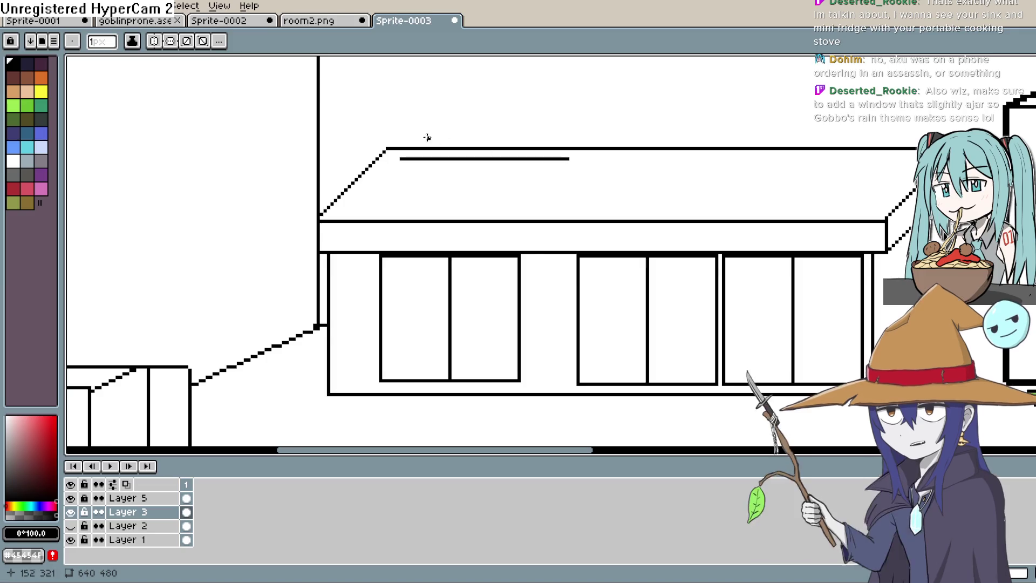
mouse_move(389, 150)
mouse_down()
mouse_move(389, 119)
mouse_move(951, 122)
mouse_up()
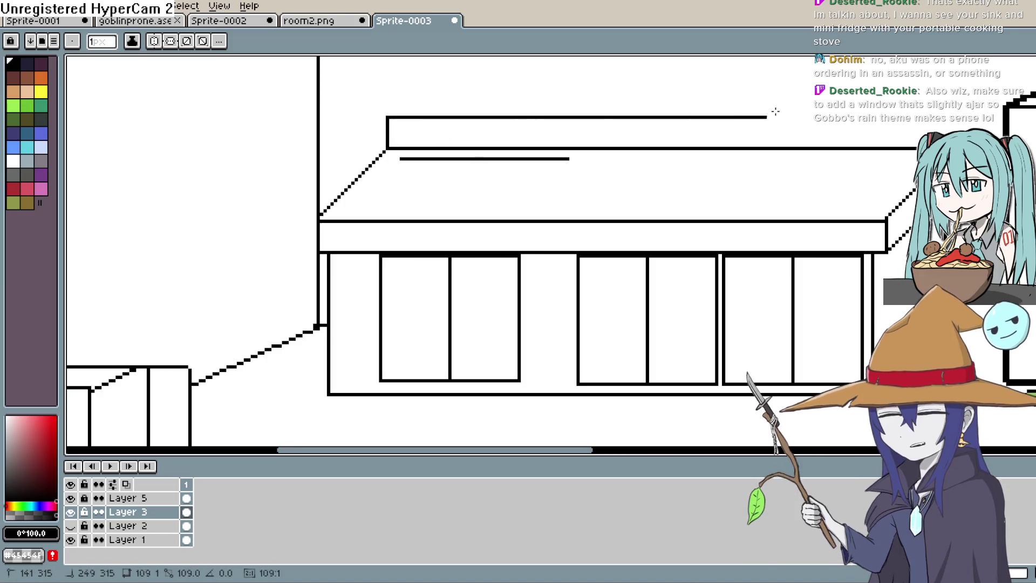
drag(400, 159, 569, 158)
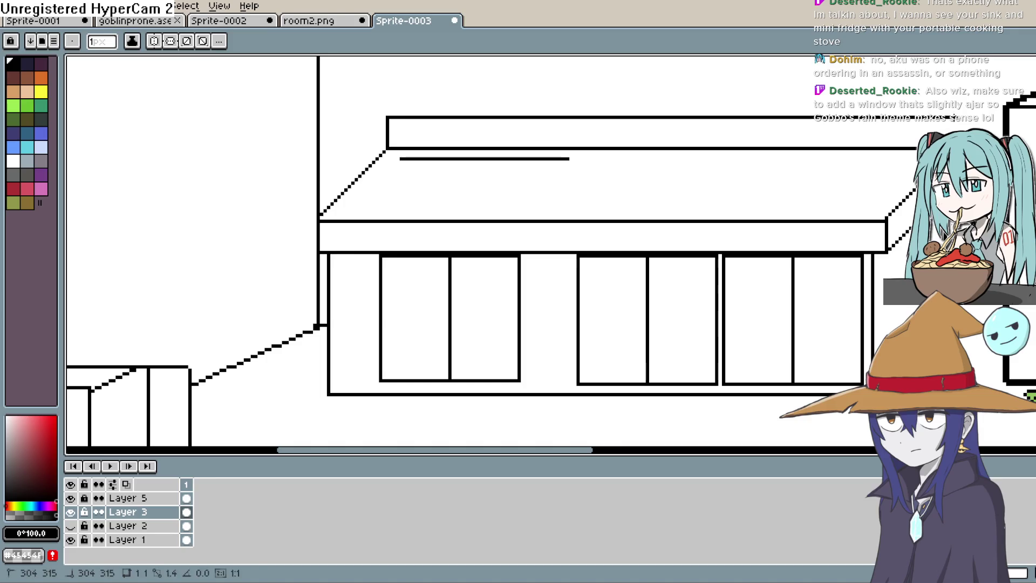
Close the back ledge with short vertical marks at its right end, then switch to the Eraser
drag(953, 119, 952, 131)
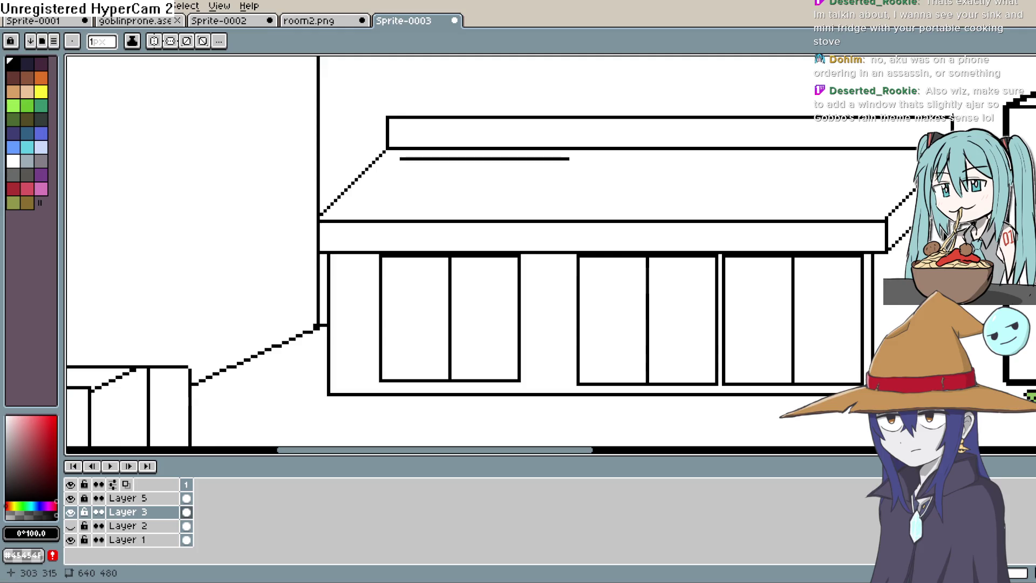
drag(960, 117, 960, 129)
key(v)
key(b)
key(v)
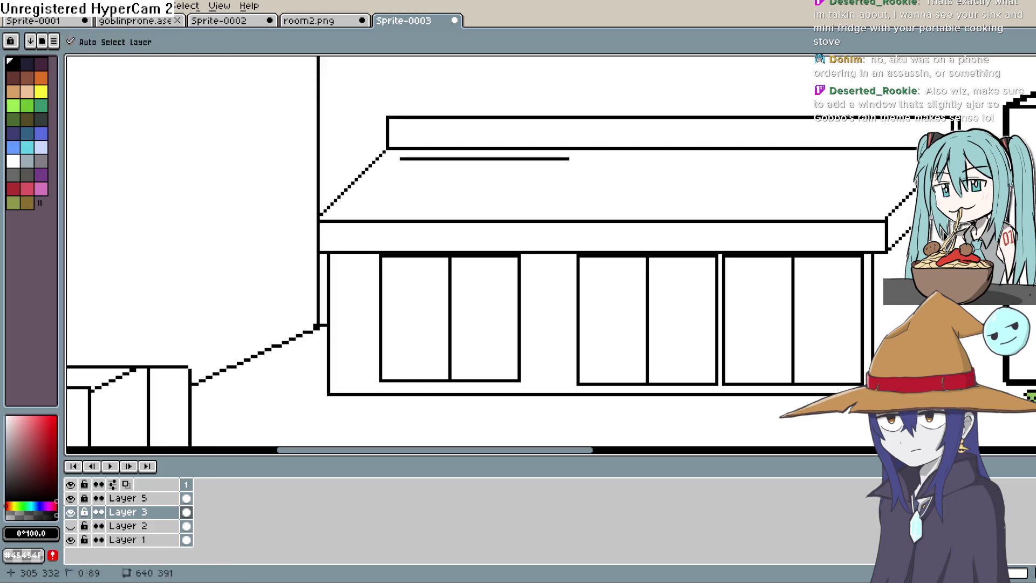
key(b)
key(e)
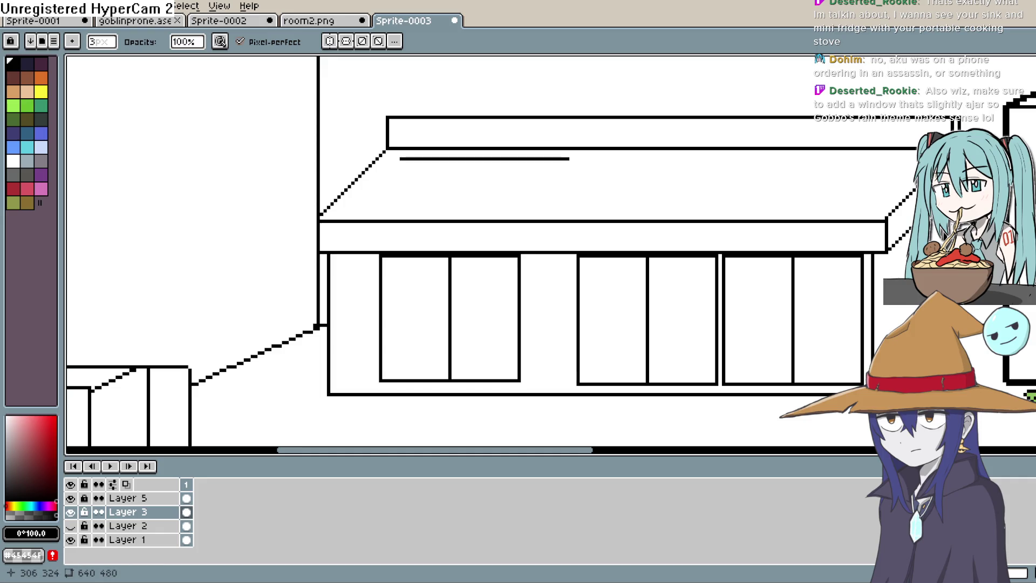
scroll(860, 187, up, 2)
scroll(860, 188, up, 2)
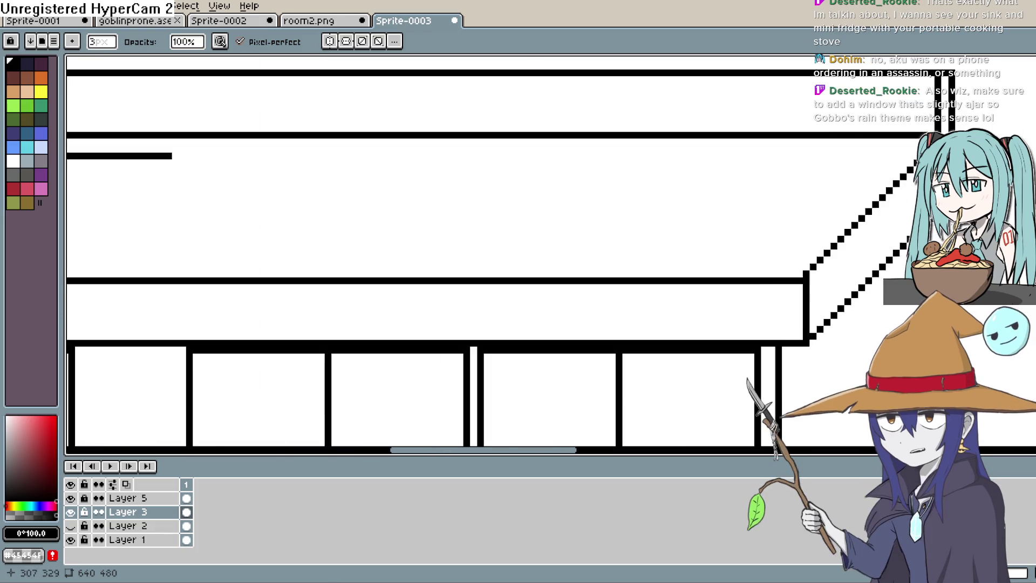
scroll(860, 188, up, 1)
Erase the stray black pixel at the ledge's top-right corner
click(861, 178)
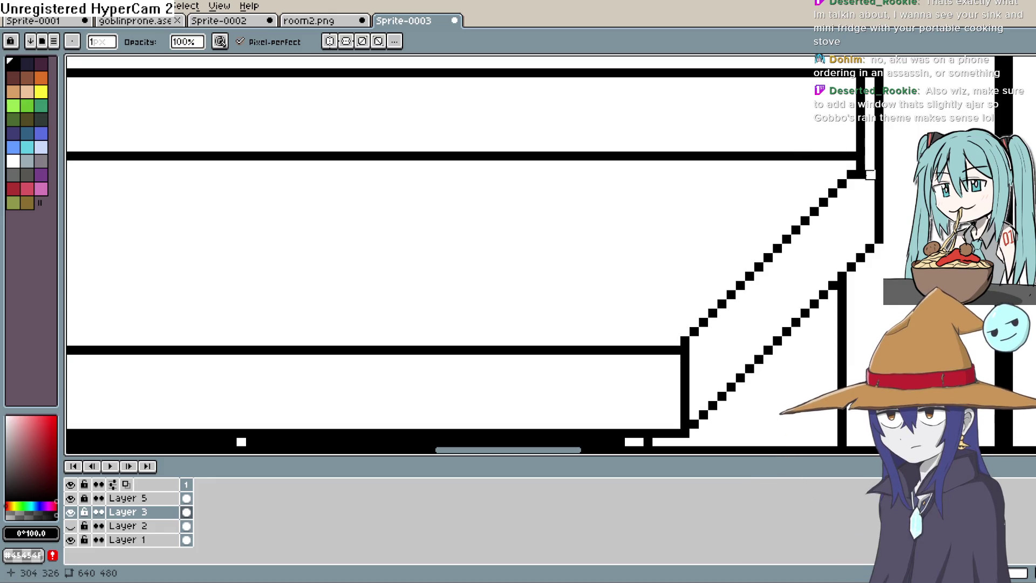
scroll(887, 156, down, 1)
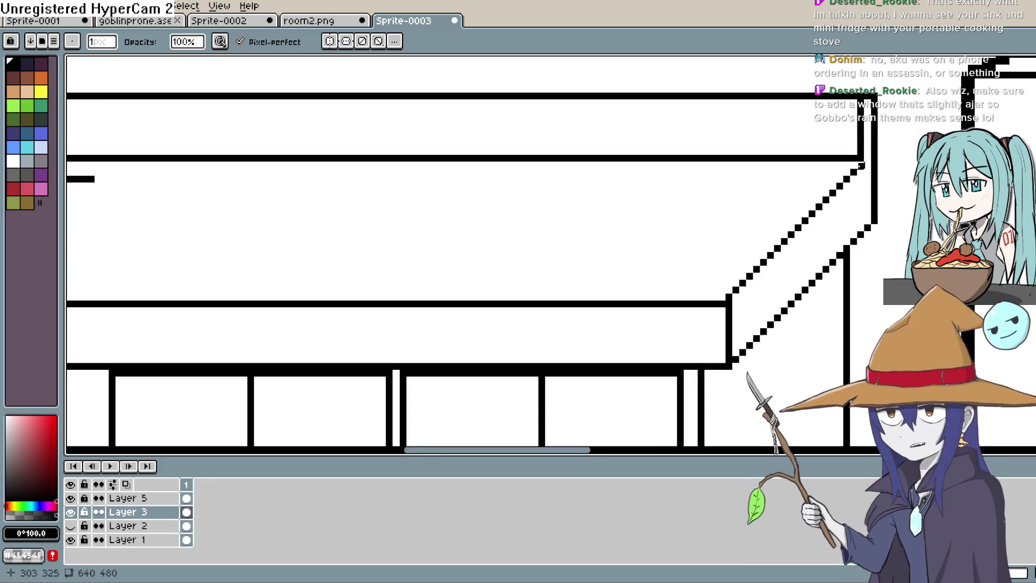
scroll(888, 156, down, 1)
scroll(898, 121, down, 1)
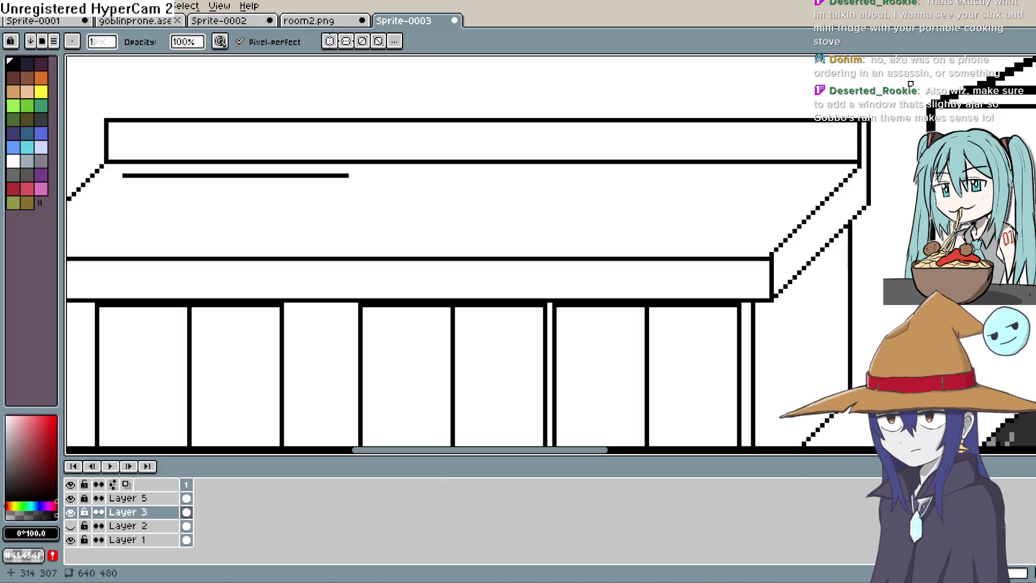
key(e)
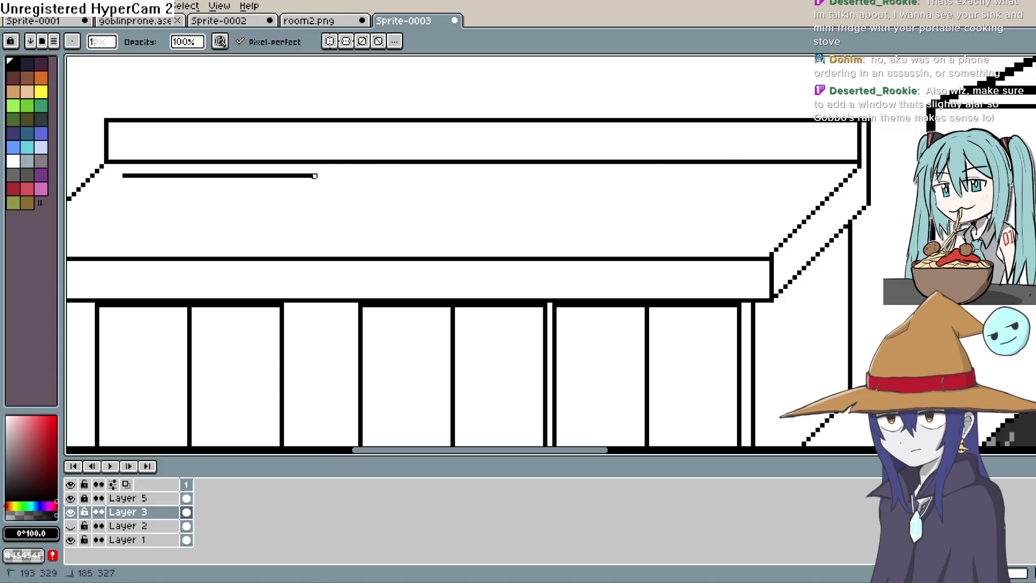
Trim the right end of the thin countertop line with the Eraser
drag(308, 176, 291, 176)
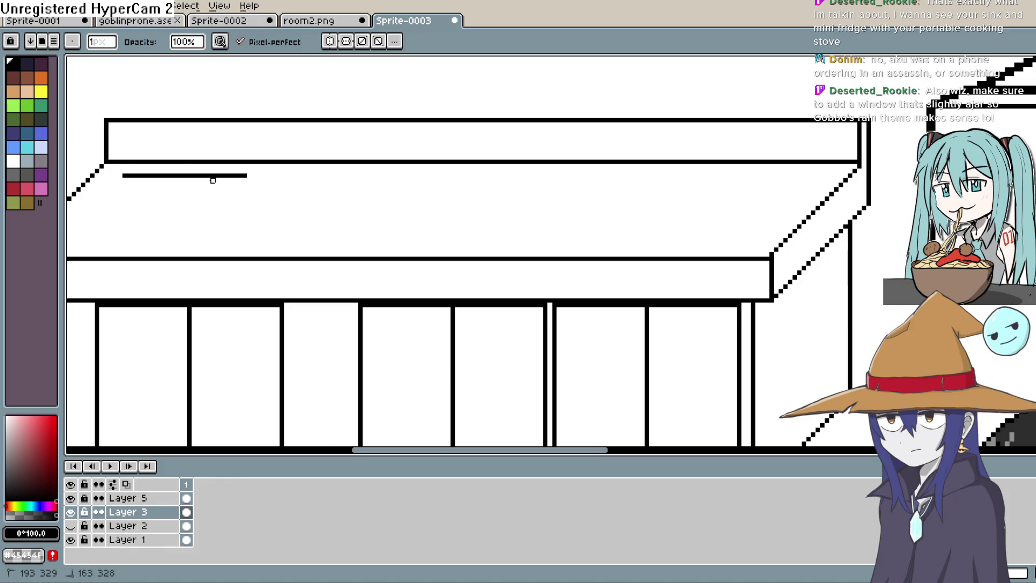
scroll(217, 179, down, 3)
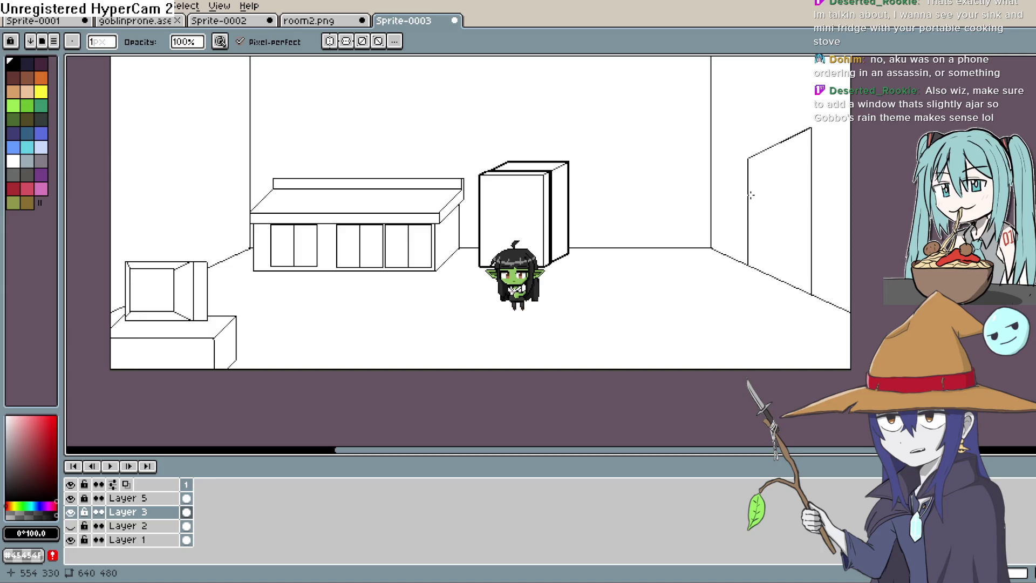
scroll(561, 180, up, 1)
scroll(561, 180, up, 2)
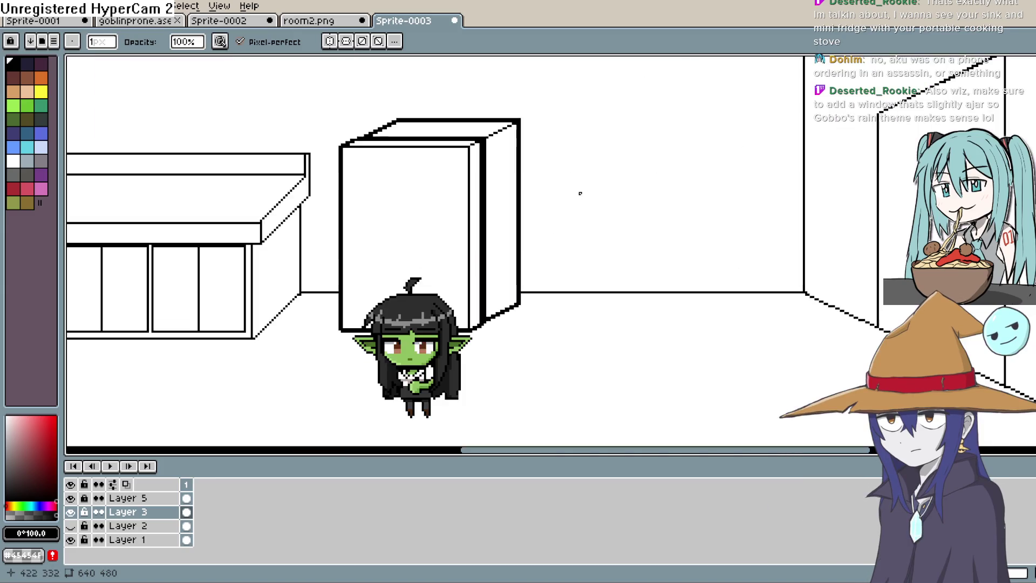
Draw the vertical handle outline near the fridge door's right edge, undoing a misplaced attempt
key(l)
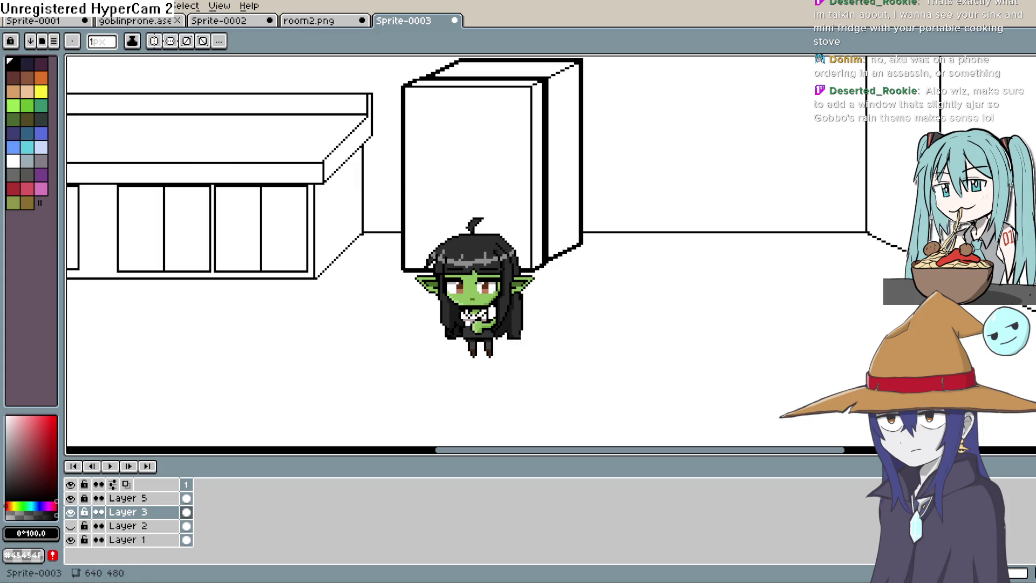
drag(421, 153, 421, 196)
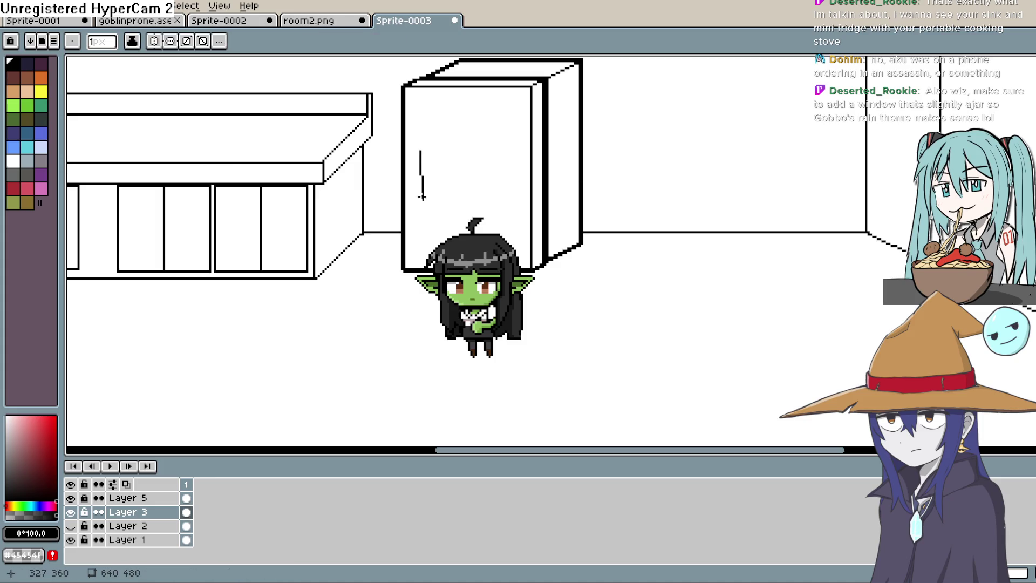
click(71, 512)
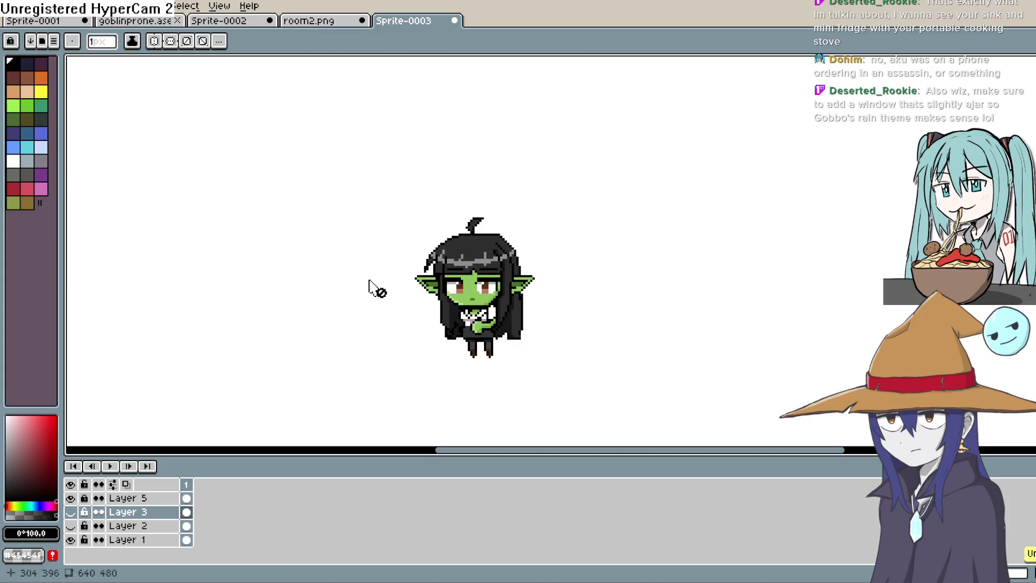
click(82, 511)
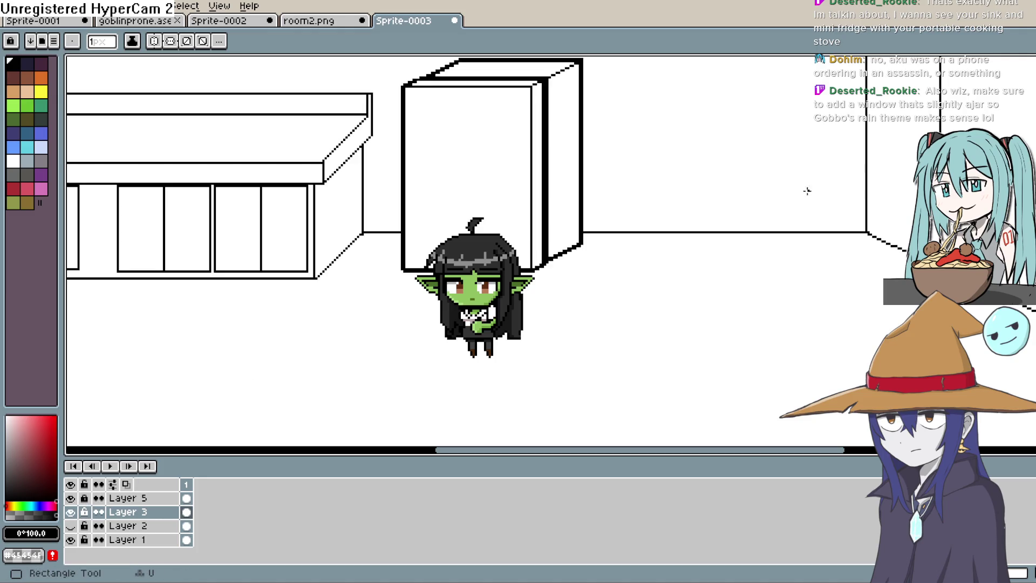
drag(420, 198, 430, 214)
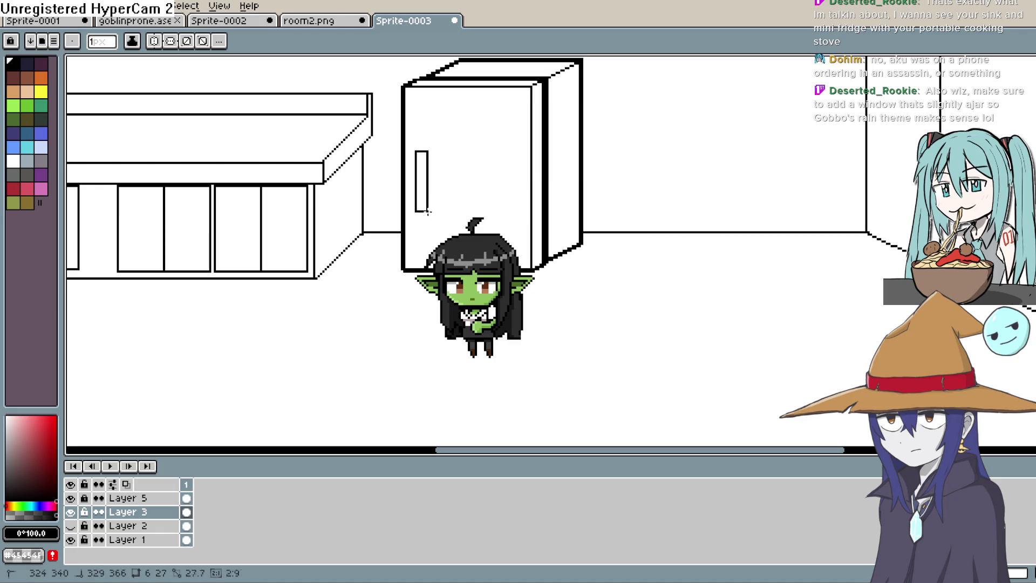
key(ctrl+z)
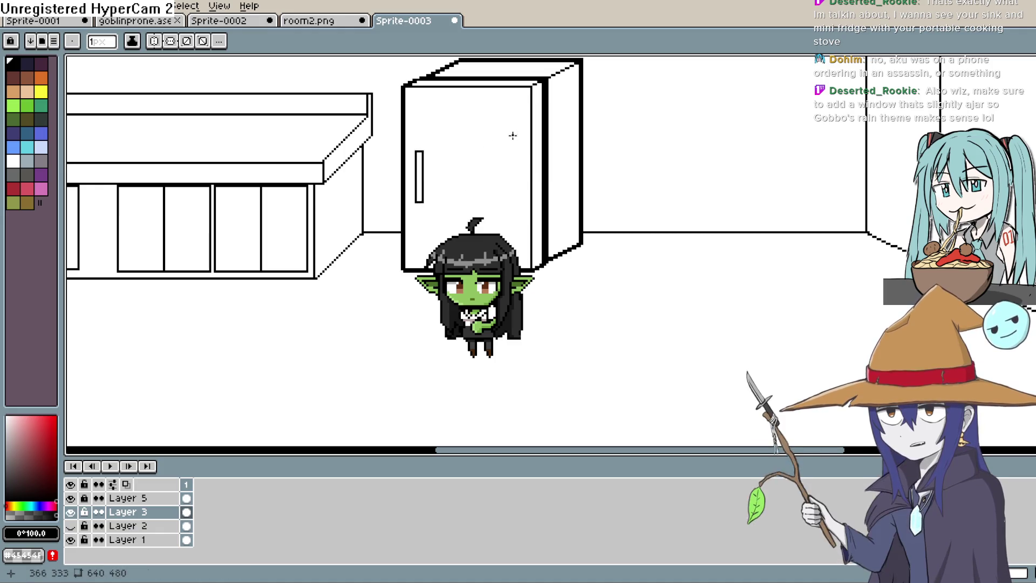
drag(512, 154, 512, 207)
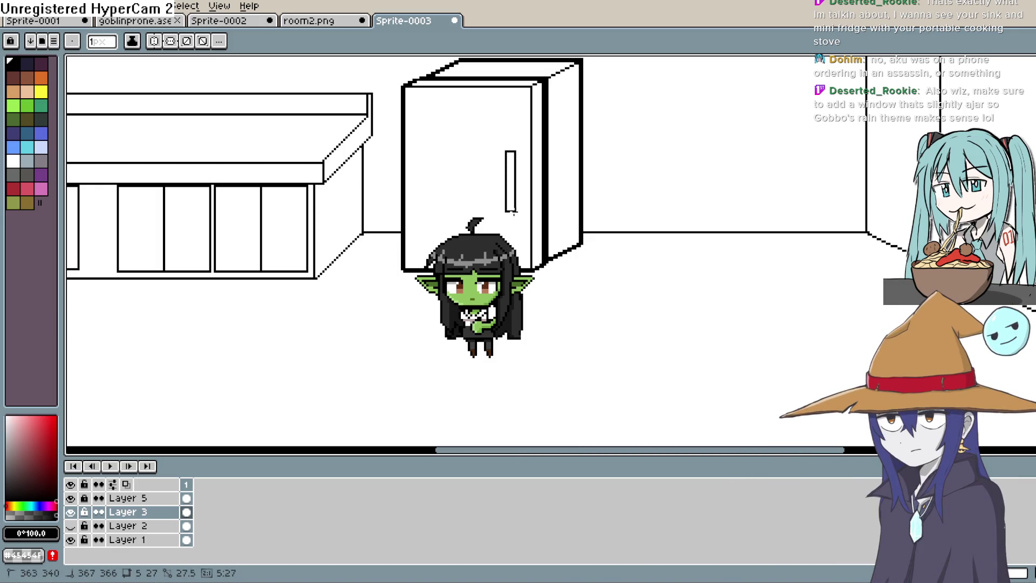
key(b)
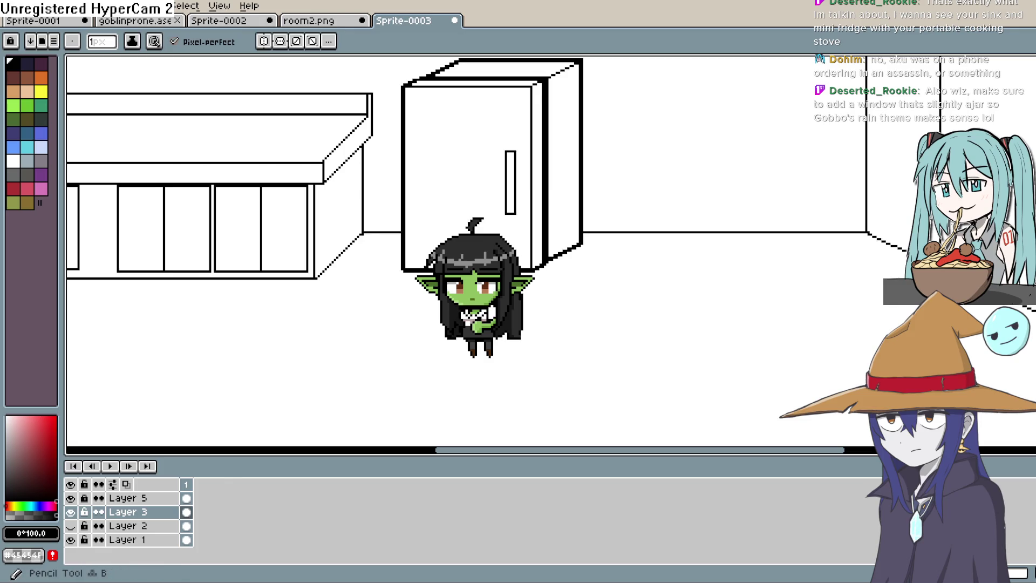
key(l)
scroll(704, 158, up, 2)
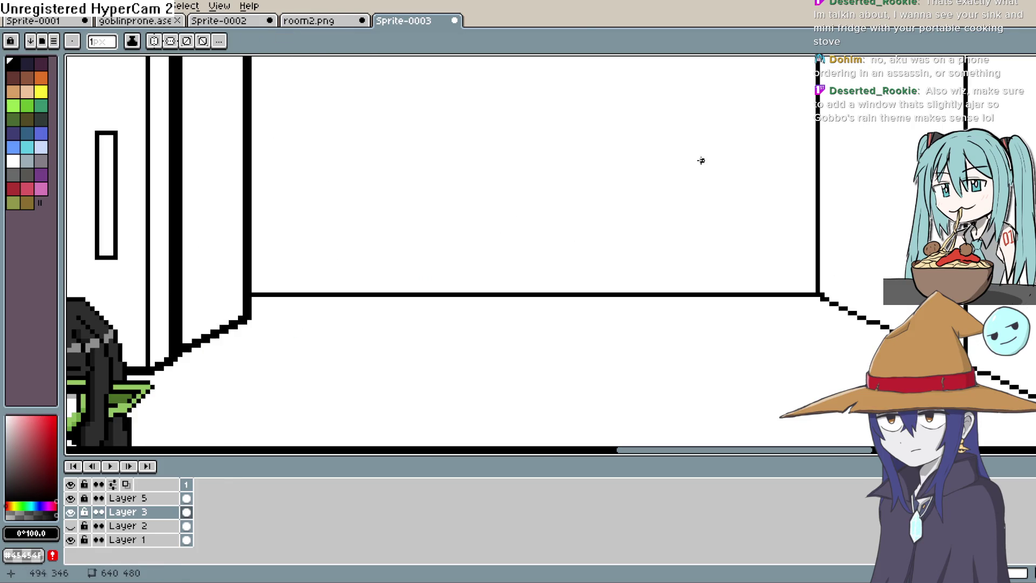
scroll(518, 220, up, 2)
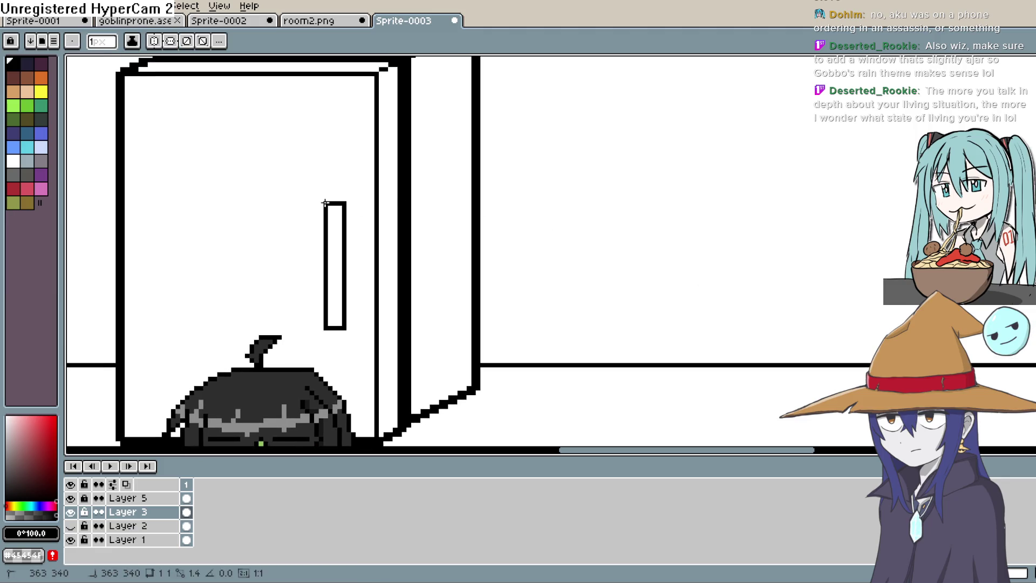
Finish the handle with slanted strokes at its top and bottom, then view the whole room
drag(334, 194, 351, 190)
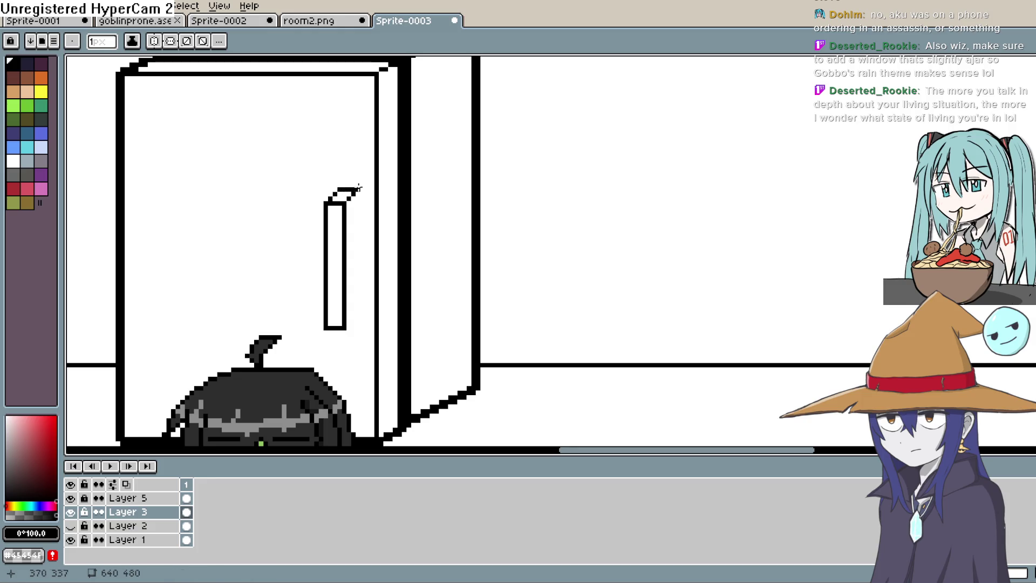
drag(348, 332, 354, 340)
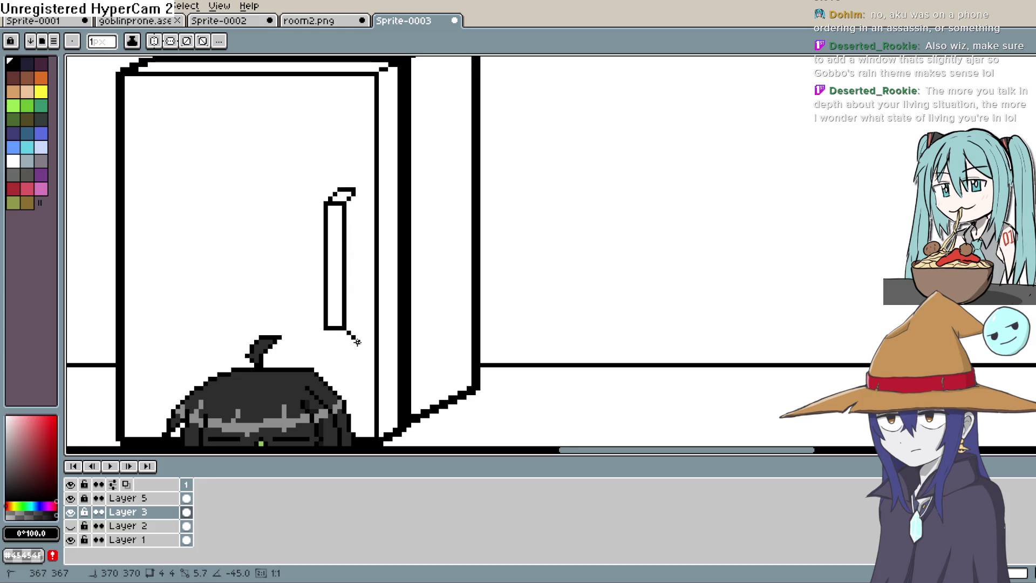
drag(340, 339, 356, 334)
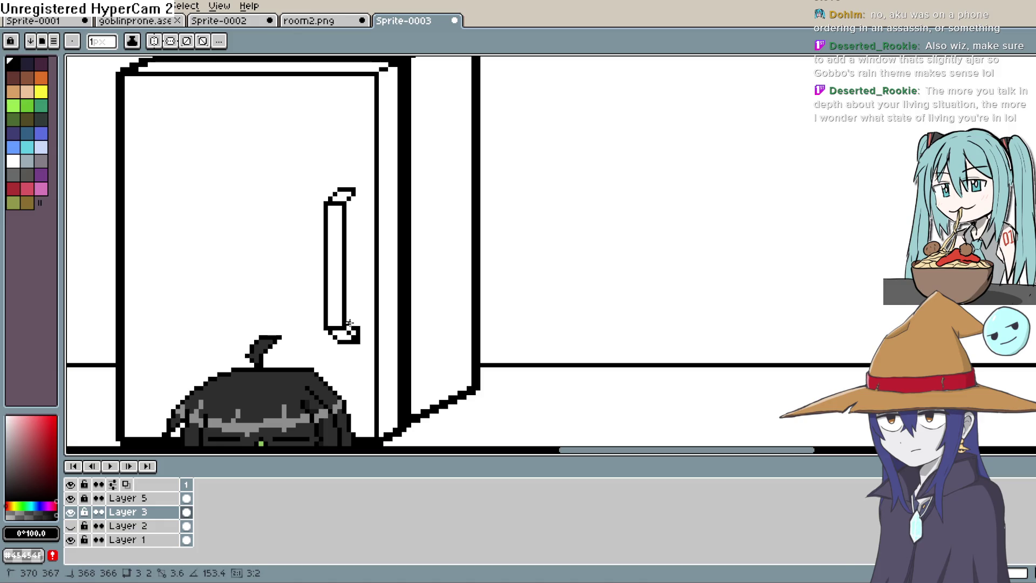
drag(351, 201, 349, 330)
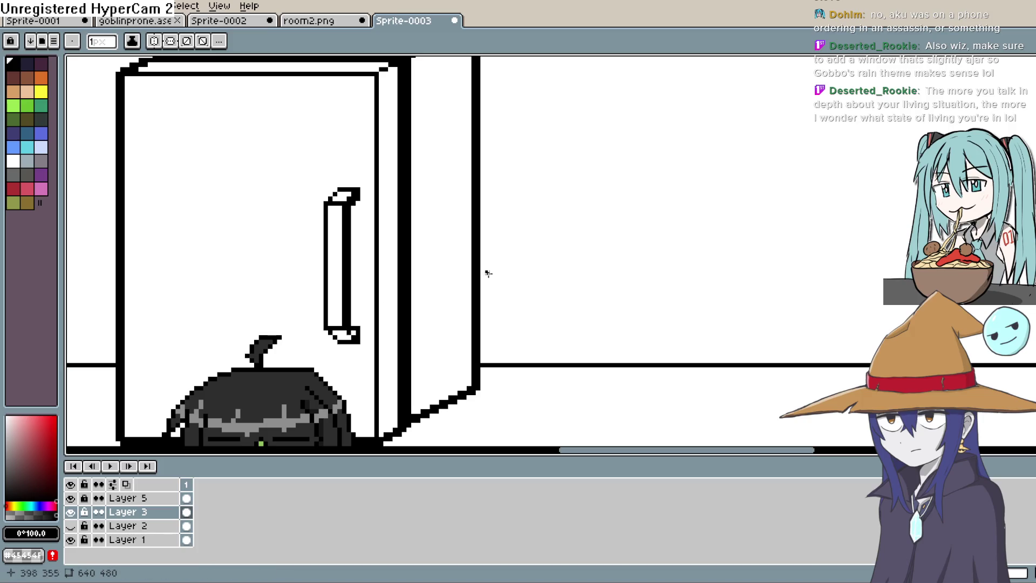
key(e)
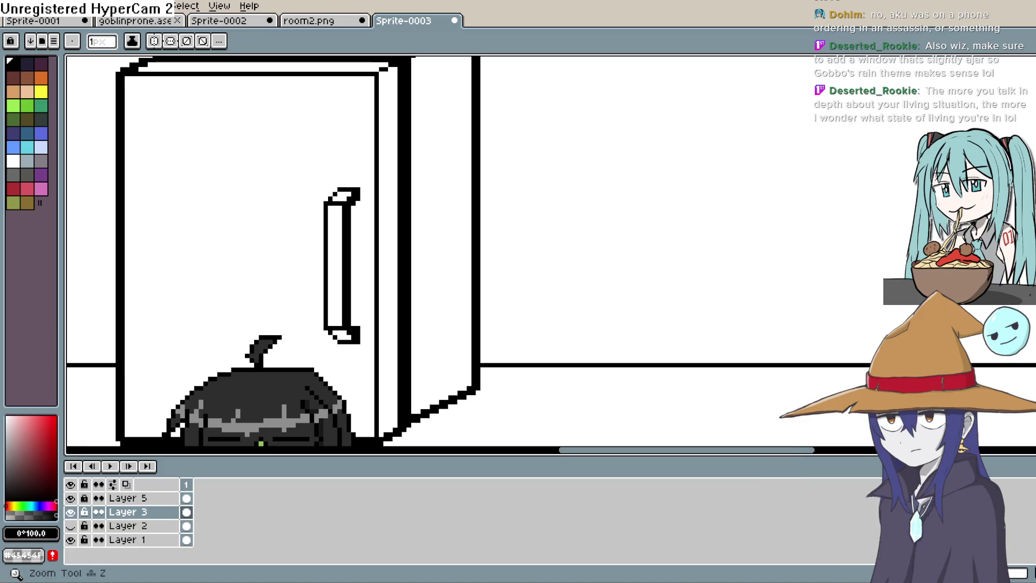
key(b)
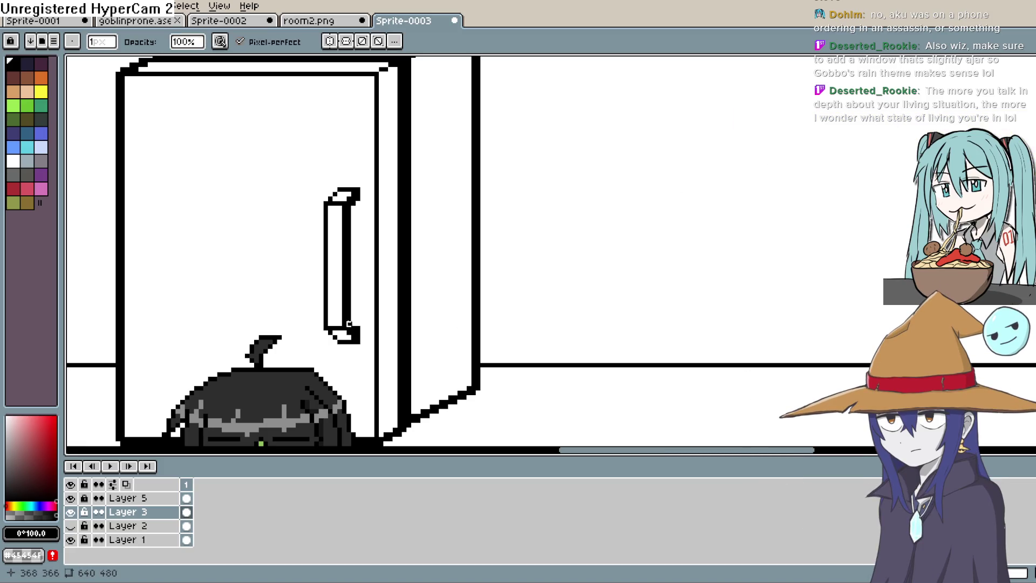
scroll(356, 331, down, 3)
scroll(357, 330, down, 3)
mouse_move(473, 252)
mouse_down()
mouse_move(542, 239)
mouse_move(574, 302)
mouse_up()
scroll(541, 234, up, 2)
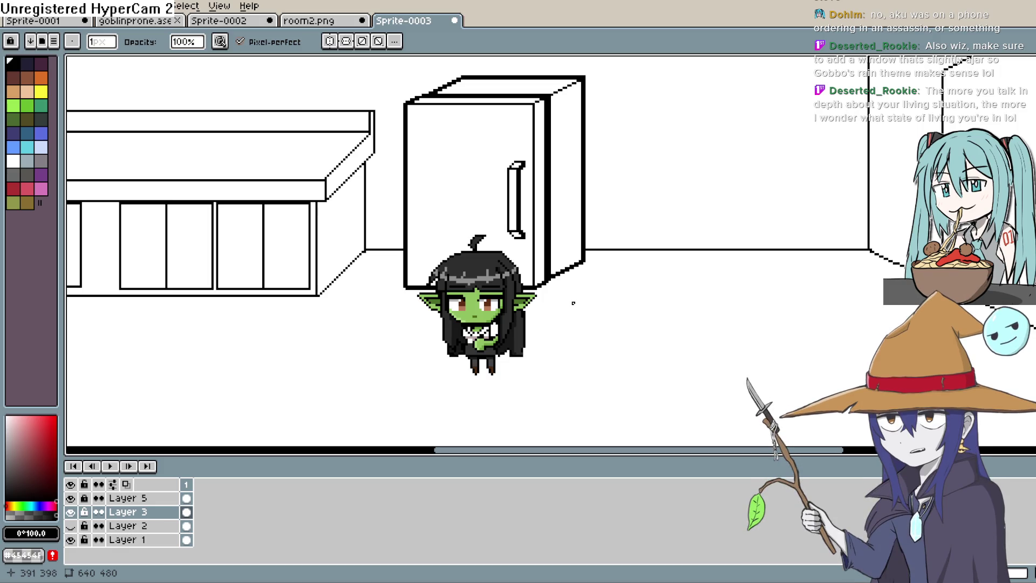
scroll(572, 301, down, 3)
Switch to the Rectangle tool and block out a window on the back wall, undoing a too-small attempt
key(z)
scroll(573, 302, up, 1)
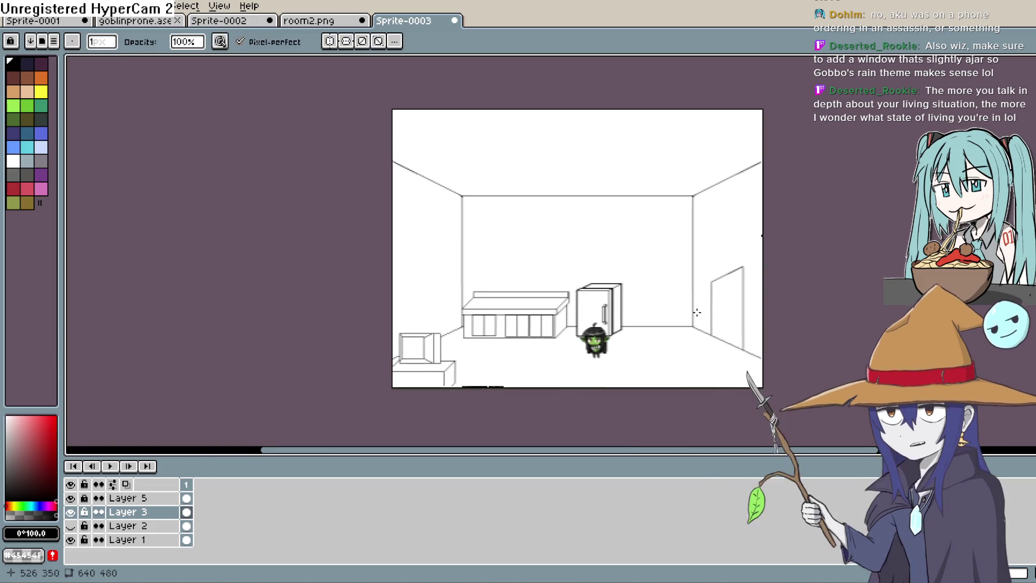
drag(706, 332, 680, 305)
scroll(696, 266, up, 3)
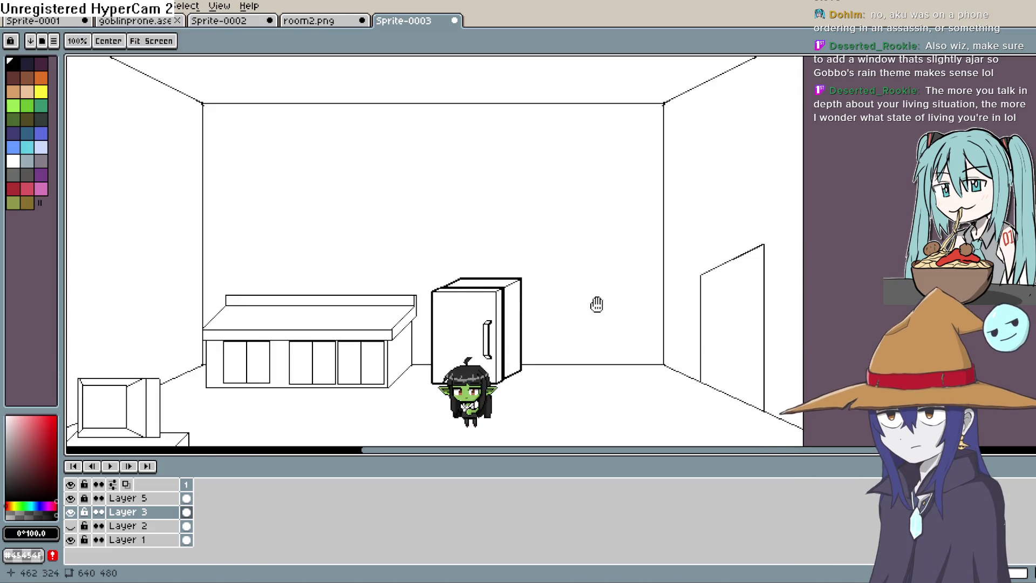
key(v)
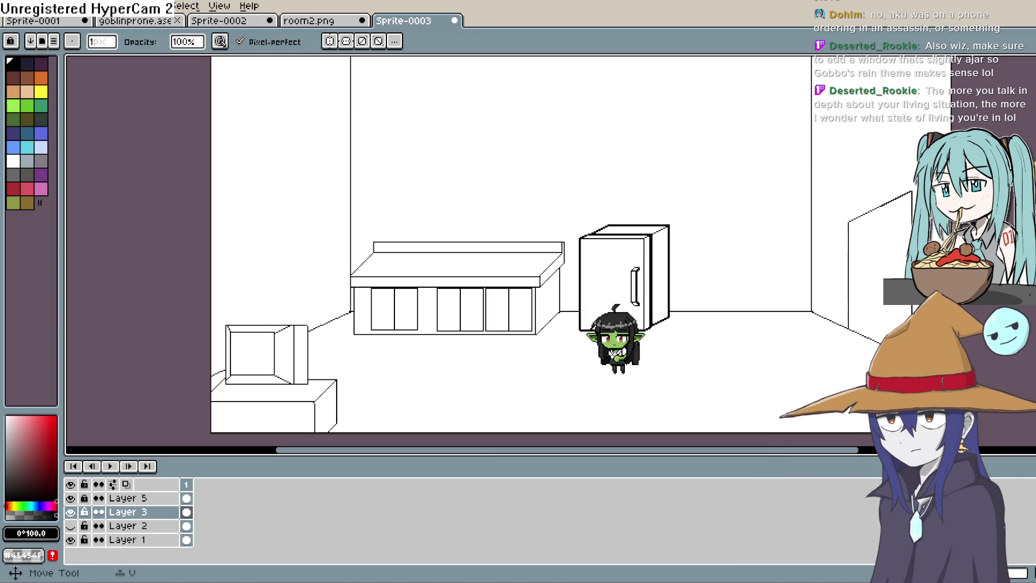
key(e)
key(d)
key(shift+u)
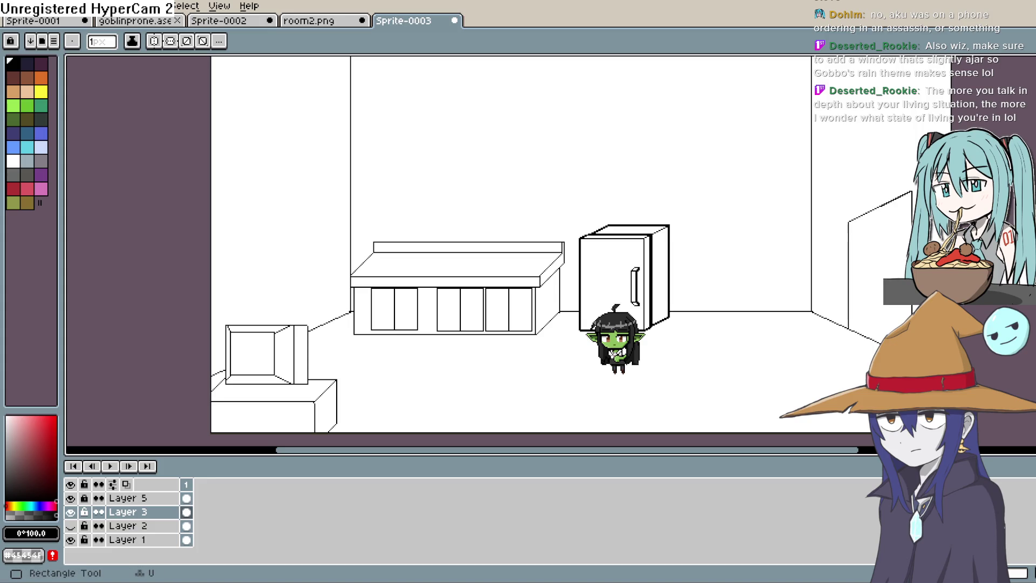
mouse_move(490, 170)
mouse_down()
mouse_move(520, 198)
mouse_move(613, 212)
mouse_move(590, 217)
mouse_up()
key(ctrl+z)
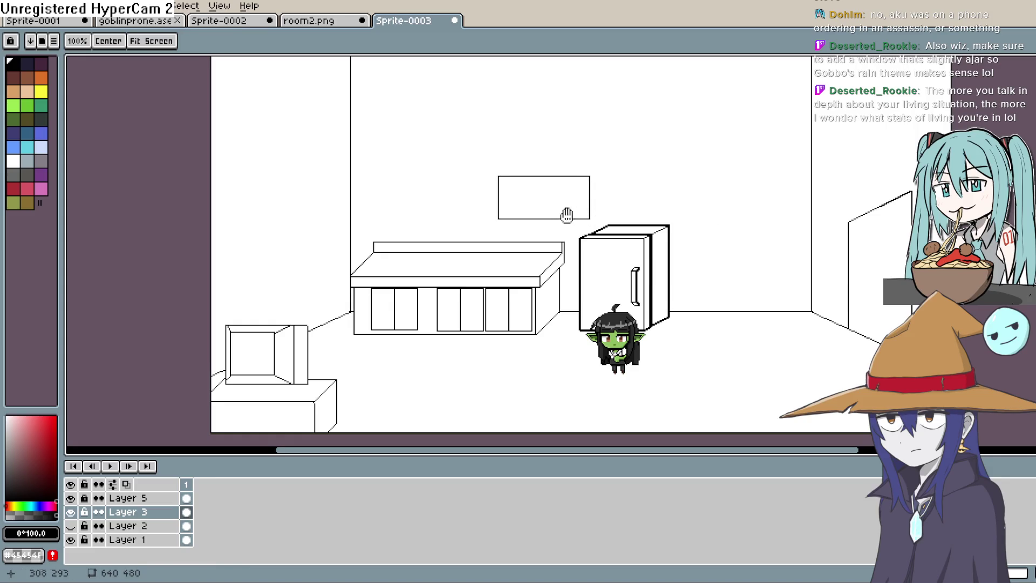
scroll(569, 215, up, 1)
scroll(560, 237, up, 1)
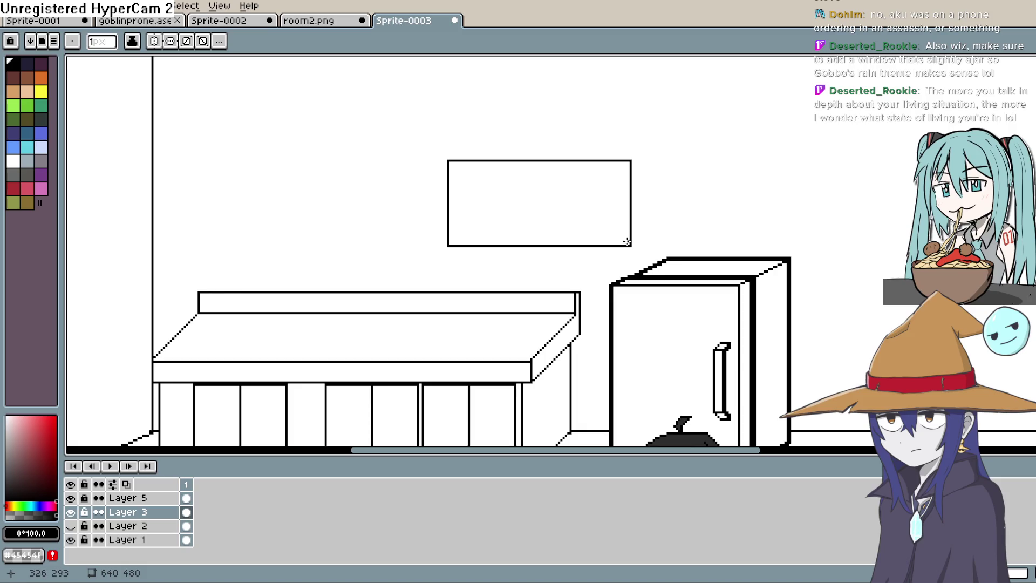
Draw diagonal corner lines on the window and start the inner frame's right side and top
drag(627, 242, 619, 236)
drag(452, 241, 456, 236)
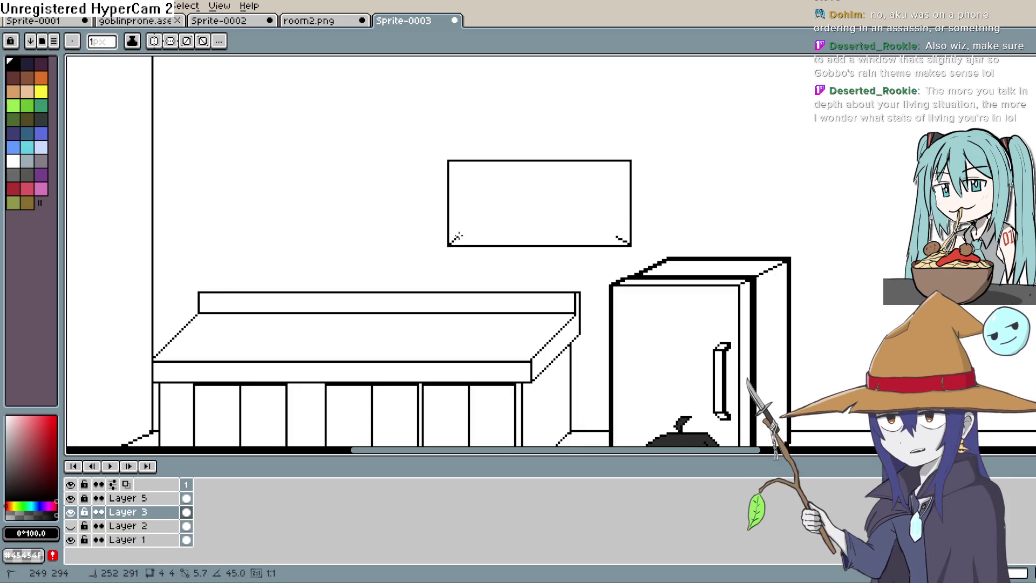
drag(450, 164, 463, 169)
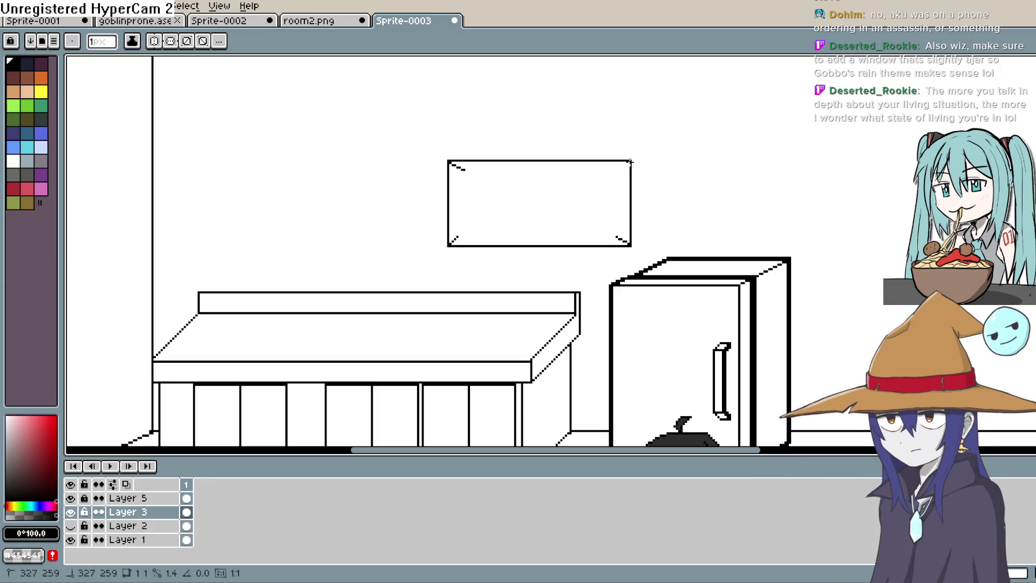
drag(618, 172, 619, 235)
mouse_move(619, 174)
mouse_down()
mouse_move(465, 173)
mouse_move(467, 236)
mouse_up()
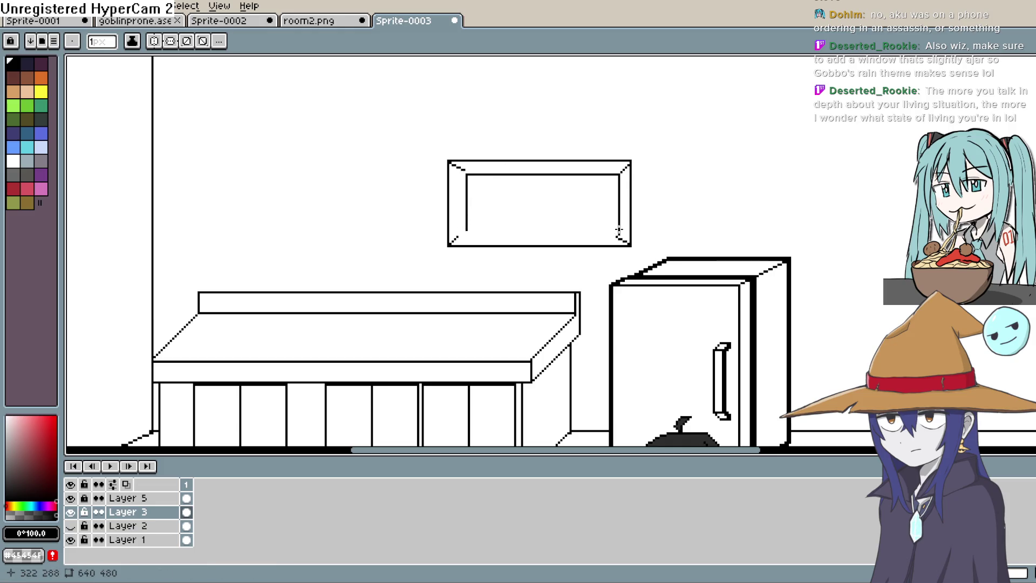
scroll(623, 197, up, 1)
scroll(485, 202, up, 2)
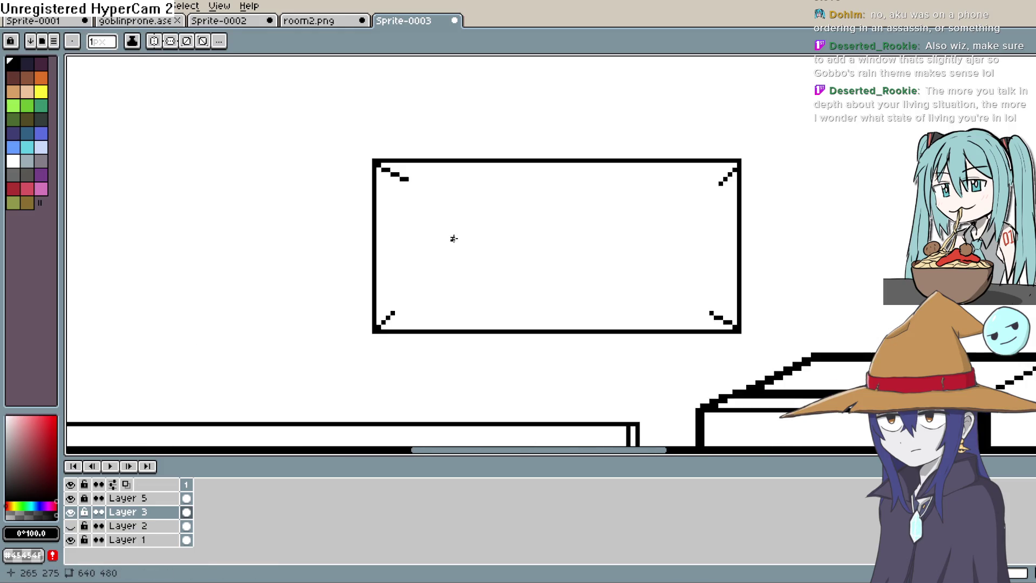
scroll(461, 235, up, 1)
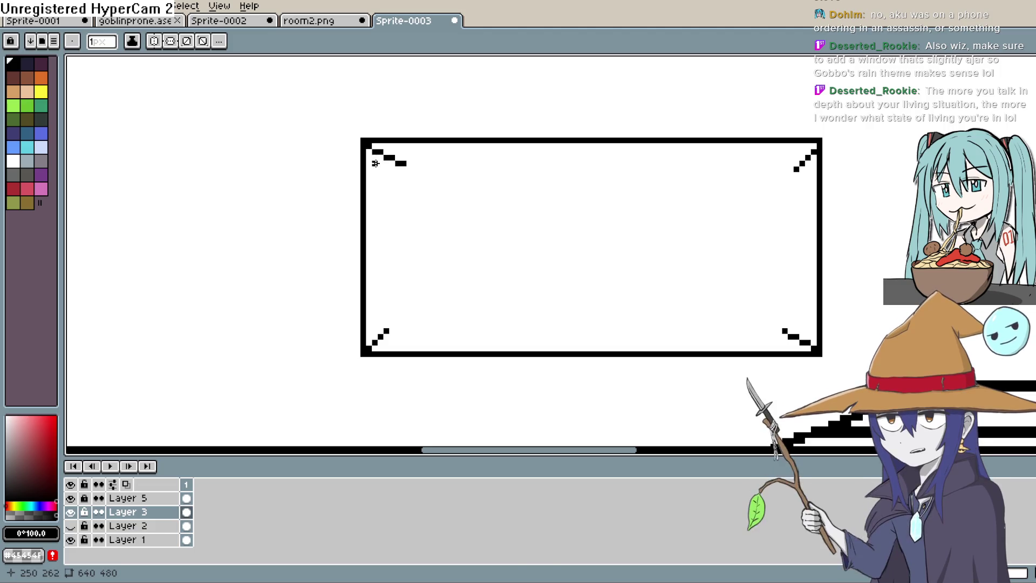
Complete the inner frame's left, top and bottom edges, undoing one misplaced line
drag(392, 164, 396, 288)
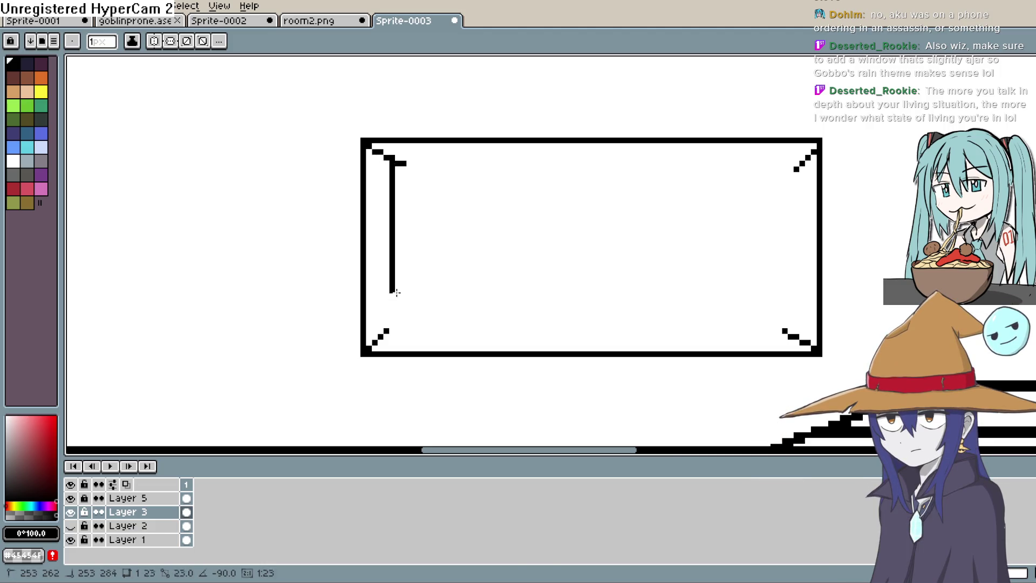
drag(396, 325, 395, 326)
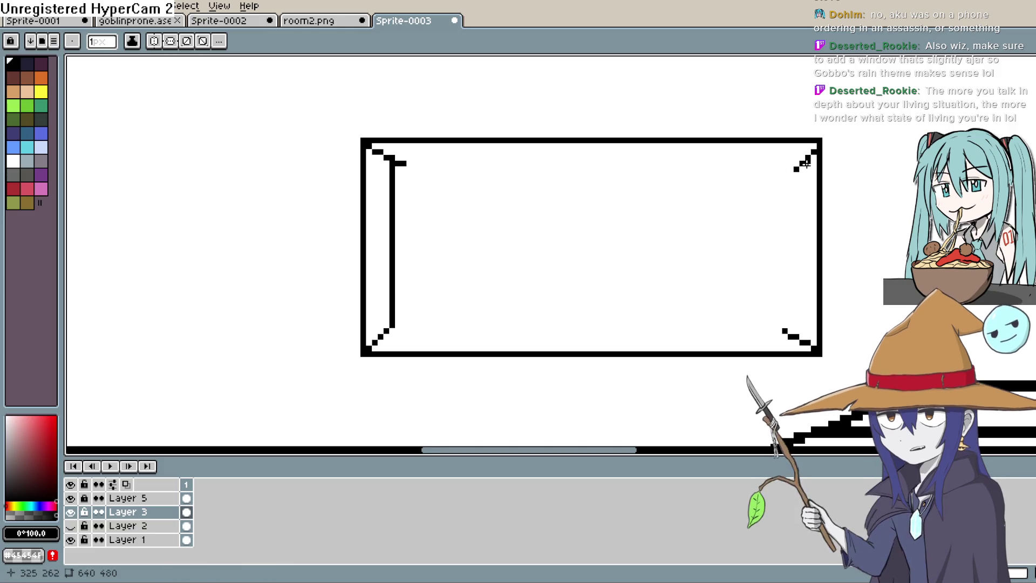
mouse_move(791, 174)
mouse_down()
mouse_move(784, 313)
mouse_move(780, 176)
mouse_move(789, 328)
mouse_up()
key(ctrl+z)
key(ctrl+z)
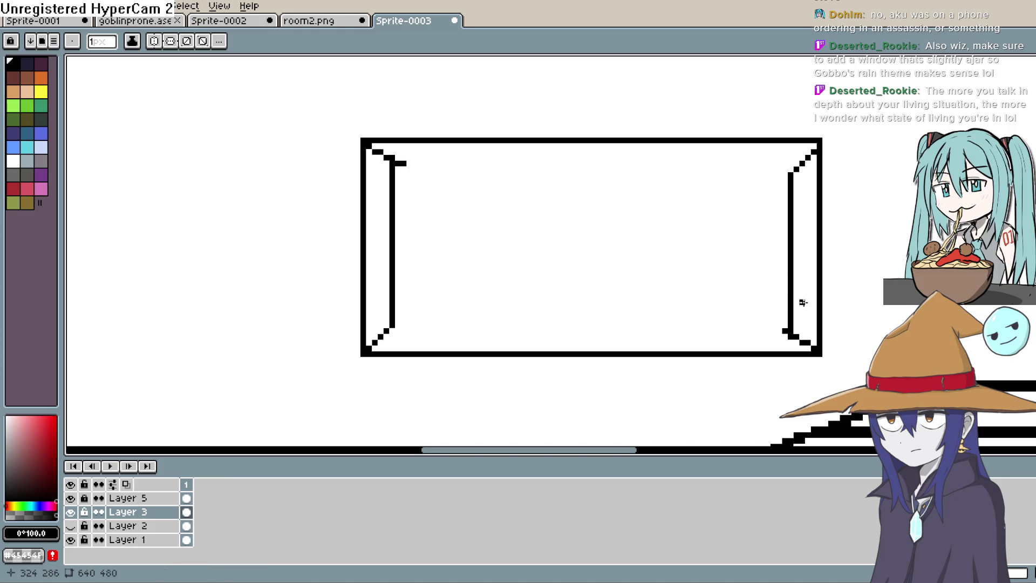
drag(789, 170, 403, 168)
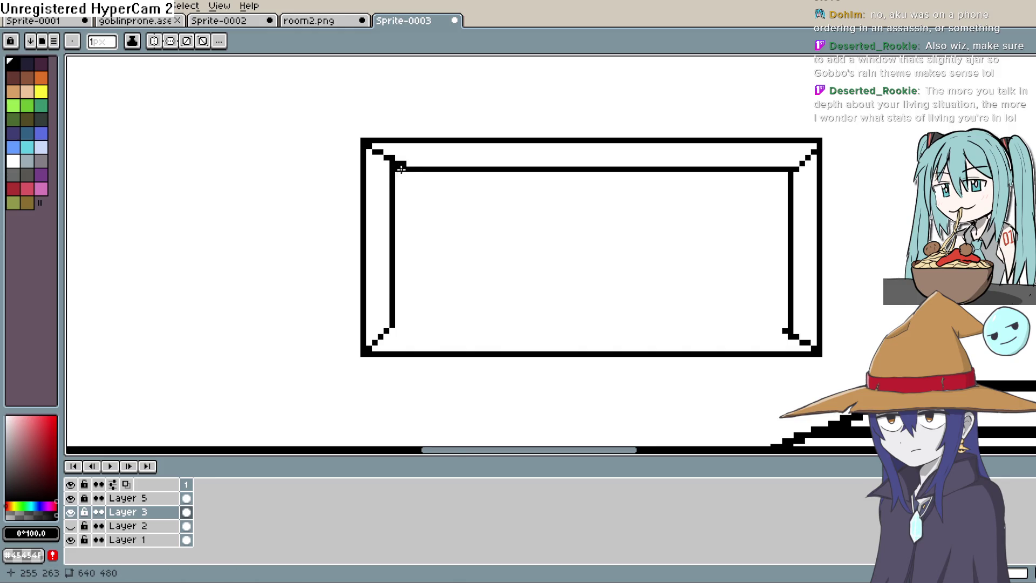
drag(396, 326, 678, 323)
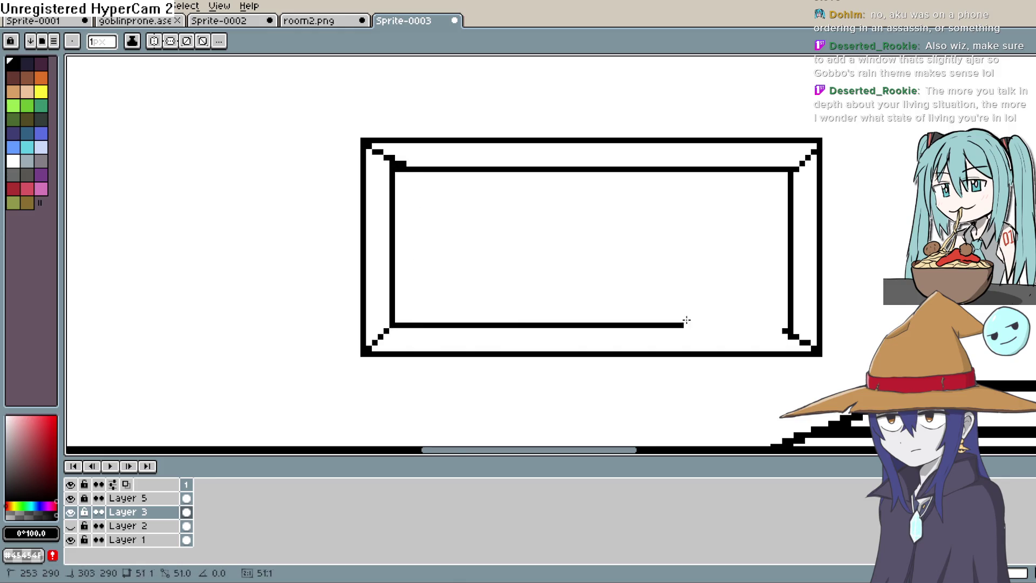
key(b)
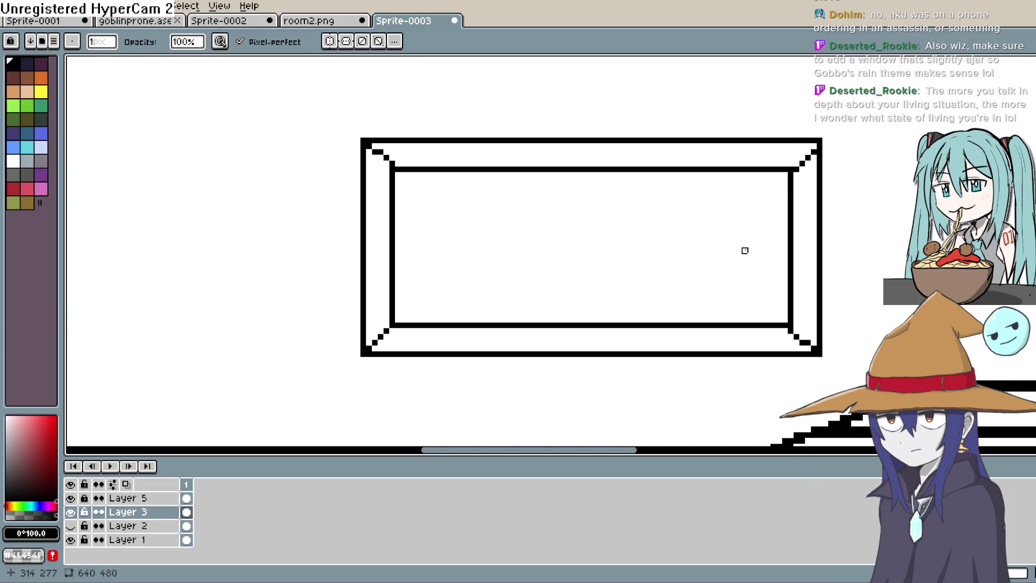
scroll(751, 251, down, 1)
scroll(750, 250, down, 2)
scroll(751, 250, down, 1)
scroll(767, 275, down, 2)
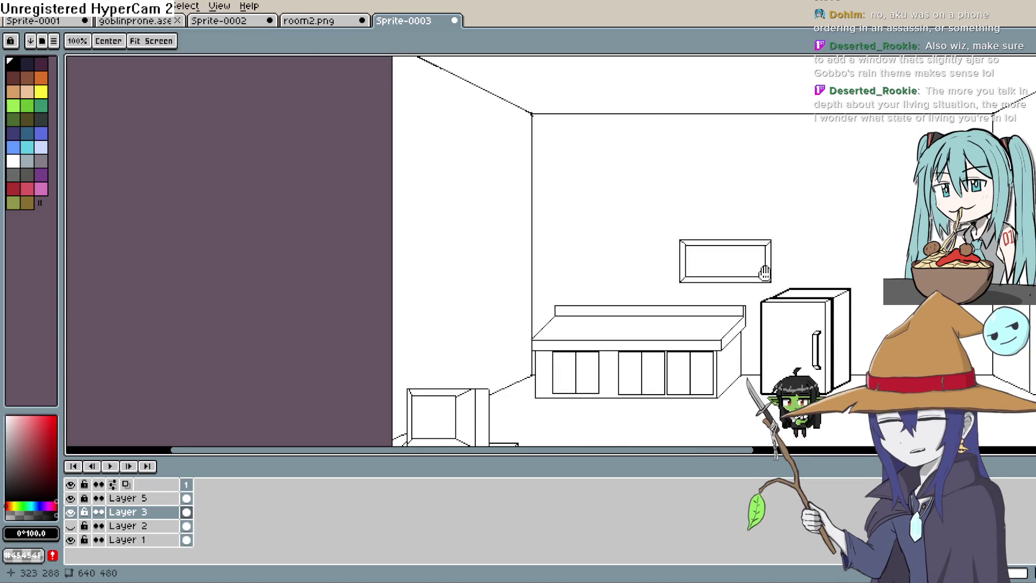
mouse_move(566, 243)
mouse_down()
mouse_move(655, 211)
mouse_move(657, 237)
mouse_up()
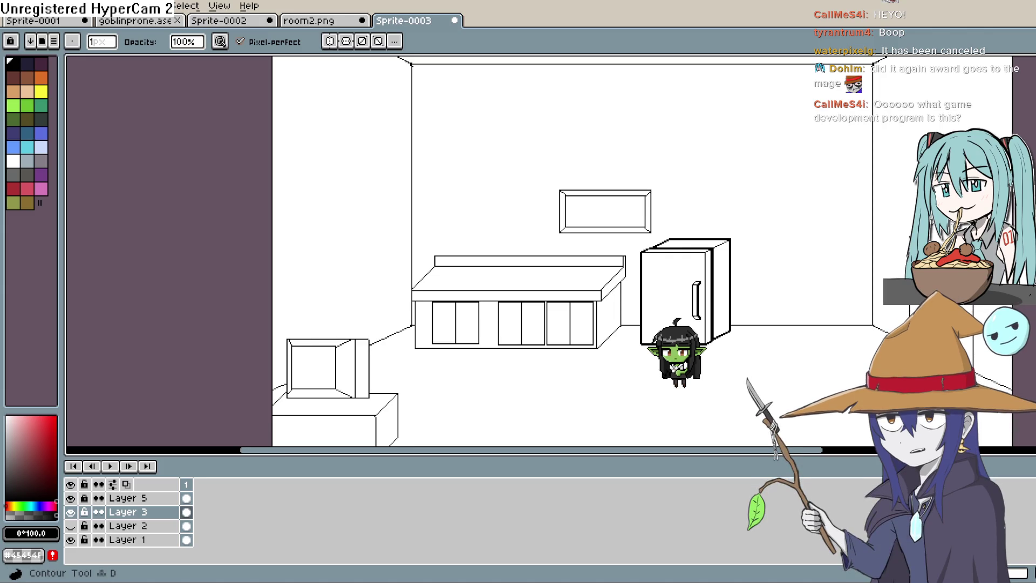
scroll(699, 291, down, 2)
scroll(699, 292, up, 2)
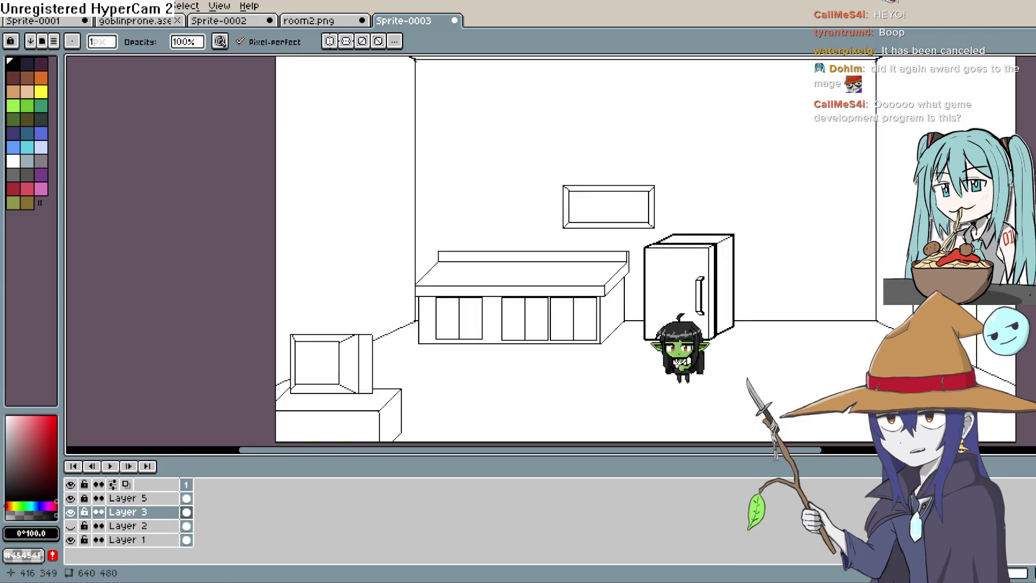
Pan the room drawing around in the canvas view
middle_click(753, 292)
mouse_move(699, 238)
mouse_down()
mouse_move(661, 303)
mouse_move(645, 302)
mouse_up()
scroll(633, 296, up, 1)
scroll(634, 296, up, 3)
scroll(656, 332, up, 1)
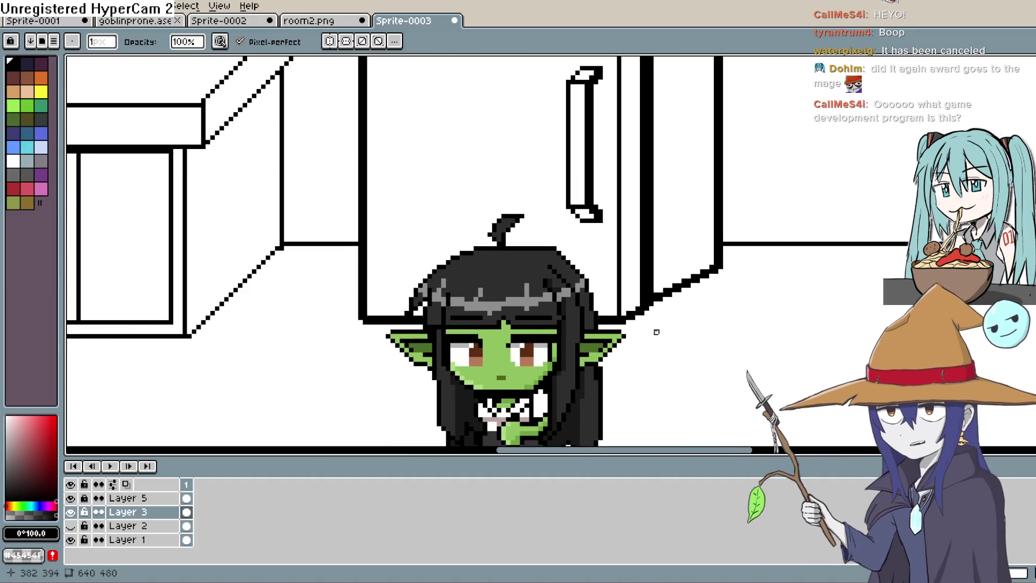
scroll(657, 331, down, 2)
scroll(663, 316, up, 1)
mouse_move(664, 316)
mouse_down()
mouse_move(710, 253)
mouse_move(697, 273)
mouse_up()
scroll(713, 267, down, 1)
scroll(714, 273, down, 1)
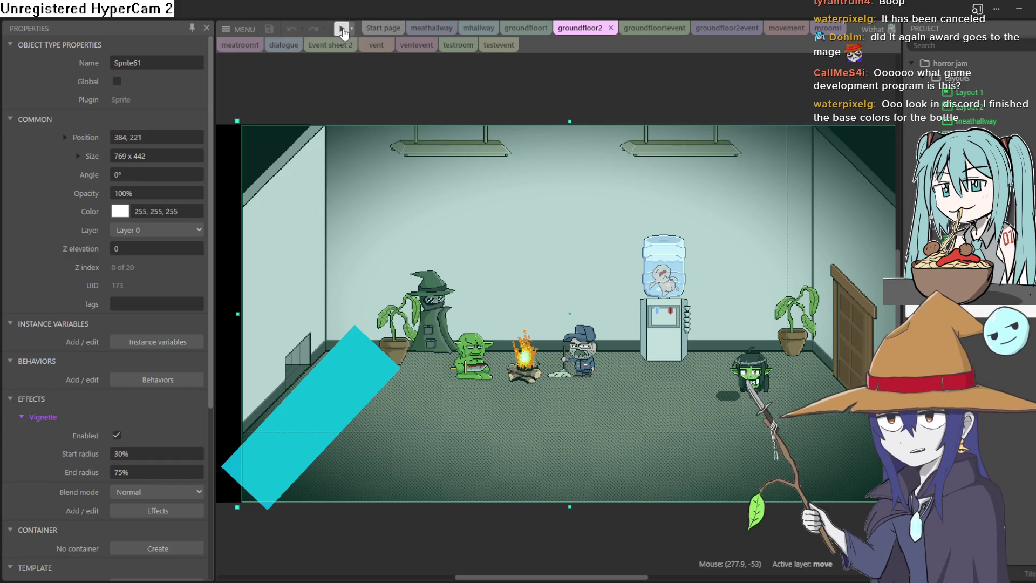
Run the game preview and walk the goblin with the arrow keys over to the campfire
click(343, 31)
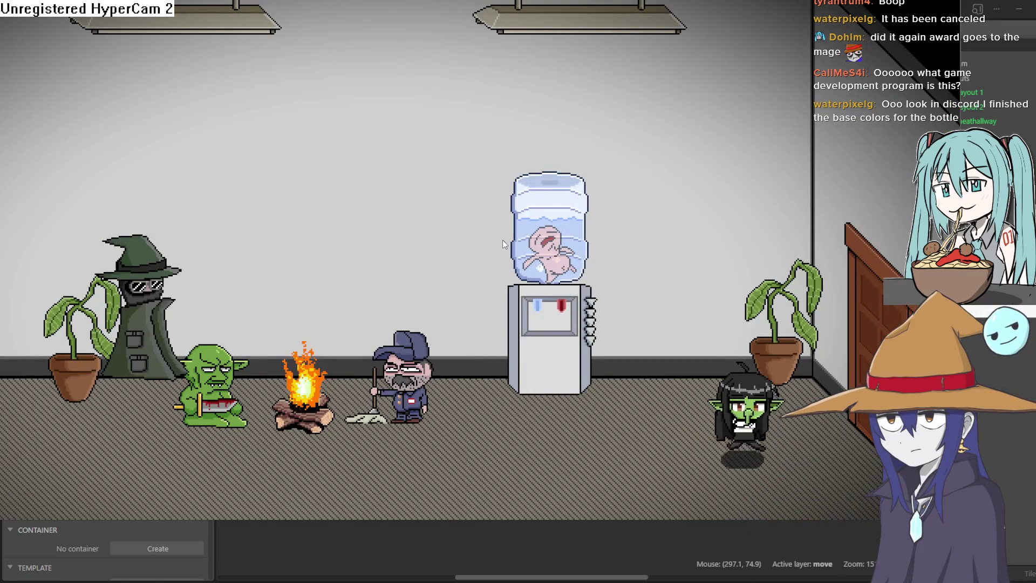
key(Left)
key(Down)
key(Left)
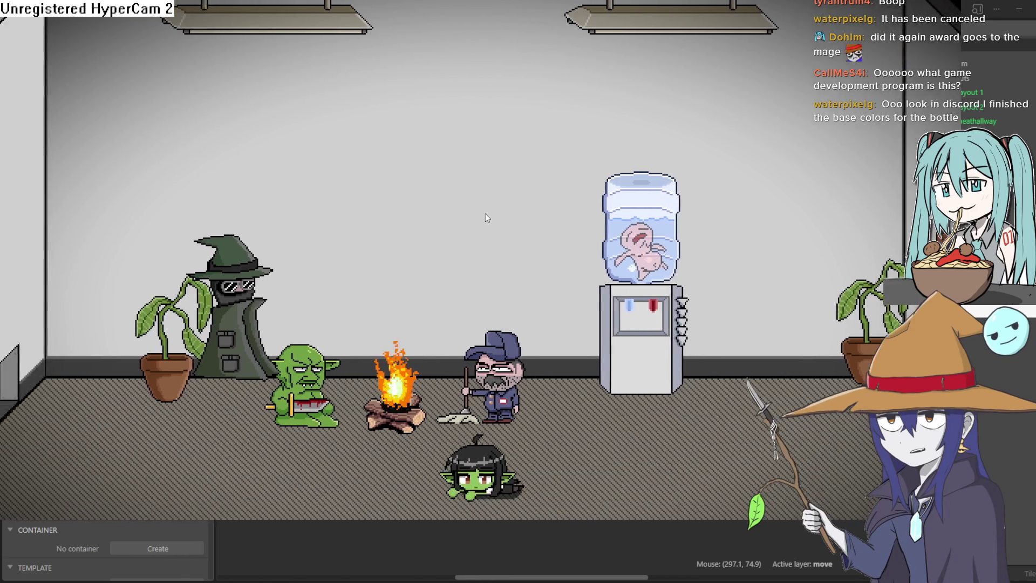
key(Right)
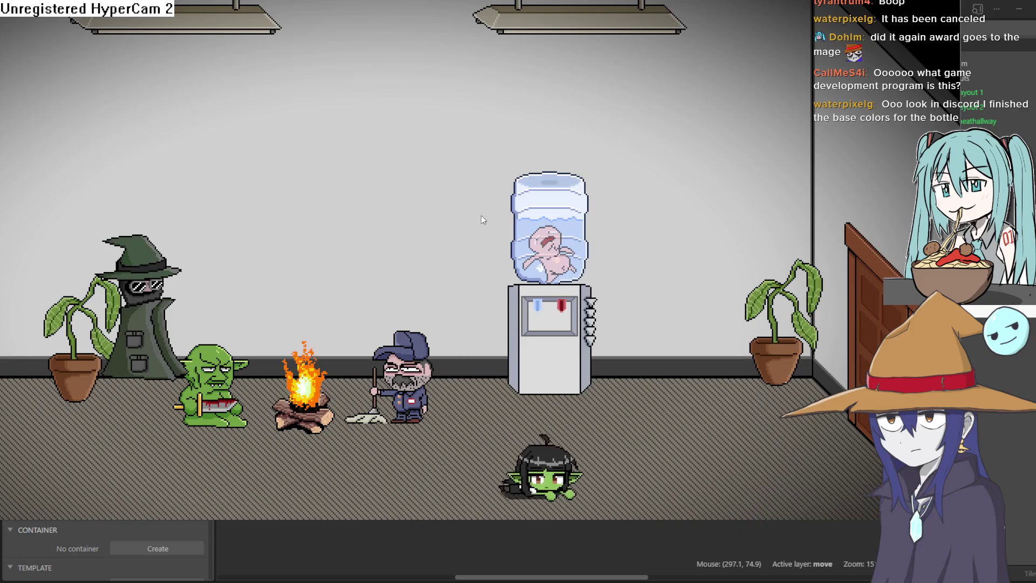
key(Right)
key(Left)
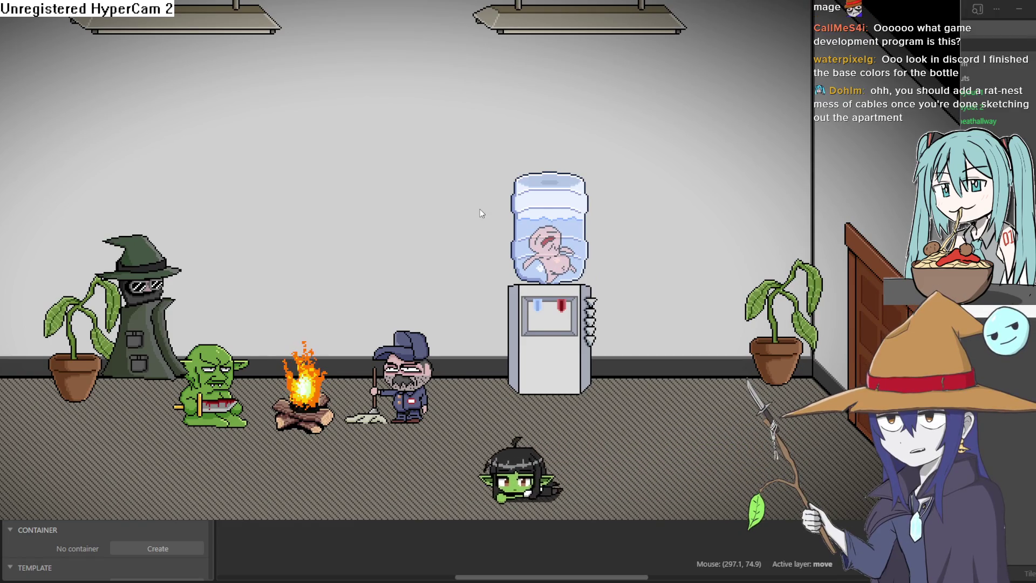
key(Left)
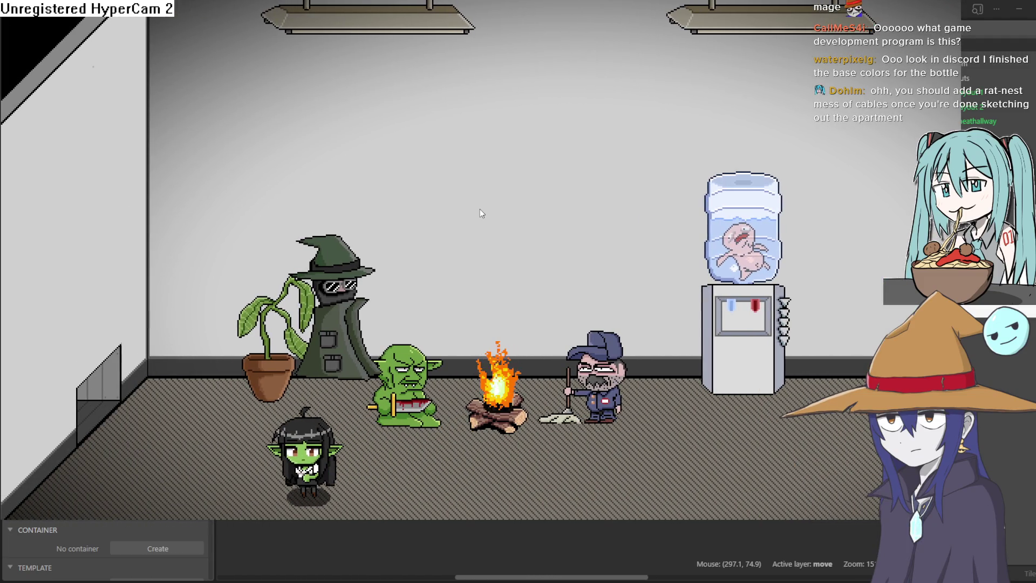
key(Right)
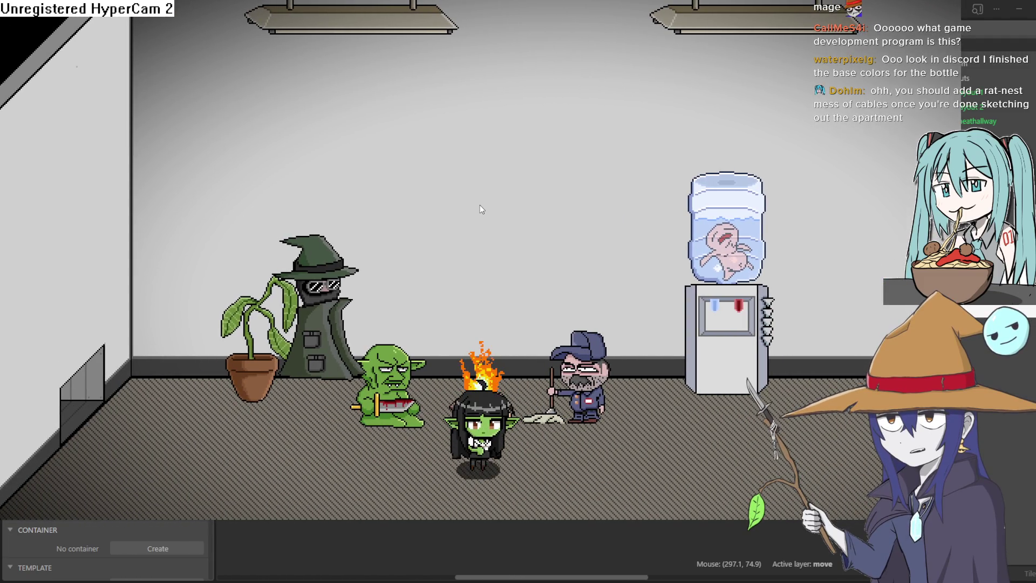
key(Right)
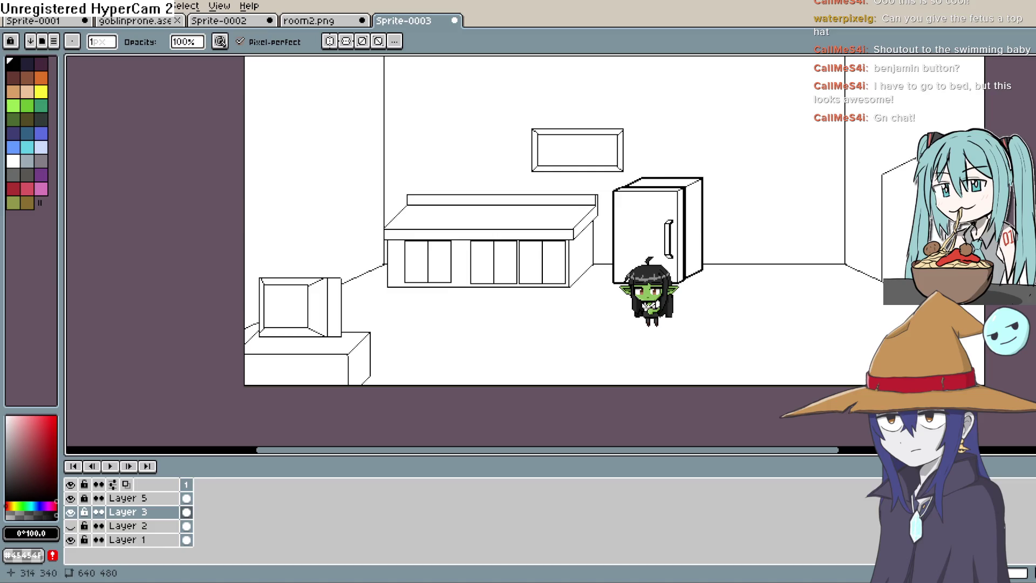
scroll(800, 202, down, 2)
scroll(744, 259, up, 2)
scroll(743, 253, up, 2)
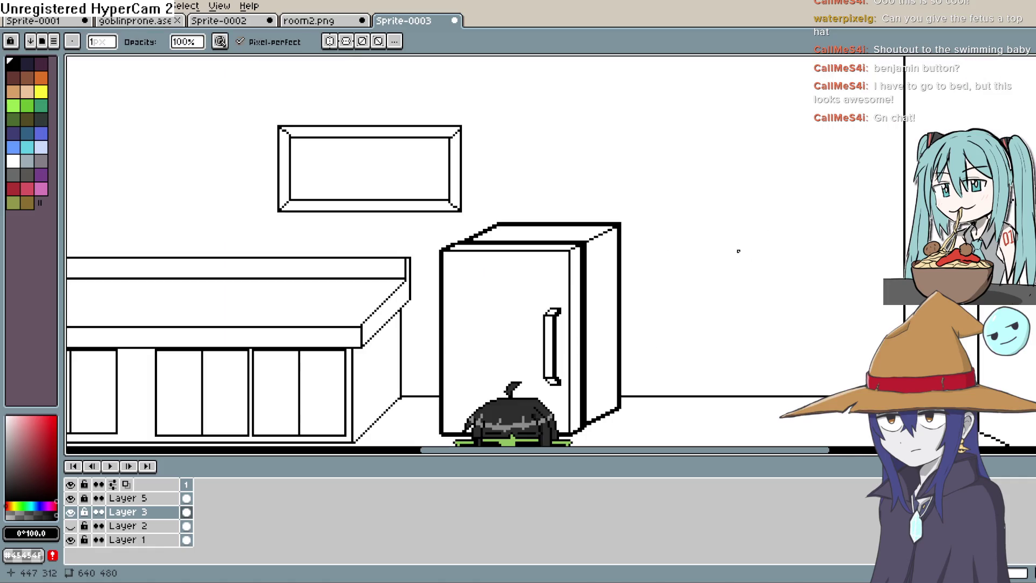
scroll(728, 227, down, 2)
mouse_move(740, 267)
mouse_down()
mouse_move(798, 234)
mouse_move(773, 251)
mouse_move(761, 242)
mouse_move(769, 231)
mouse_move(761, 252)
mouse_up()
scroll(769, 251, up, 1)
scroll(765, 260, down, 1)
scroll(766, 206, up, 1)
scroll(767, 207, down, 1)
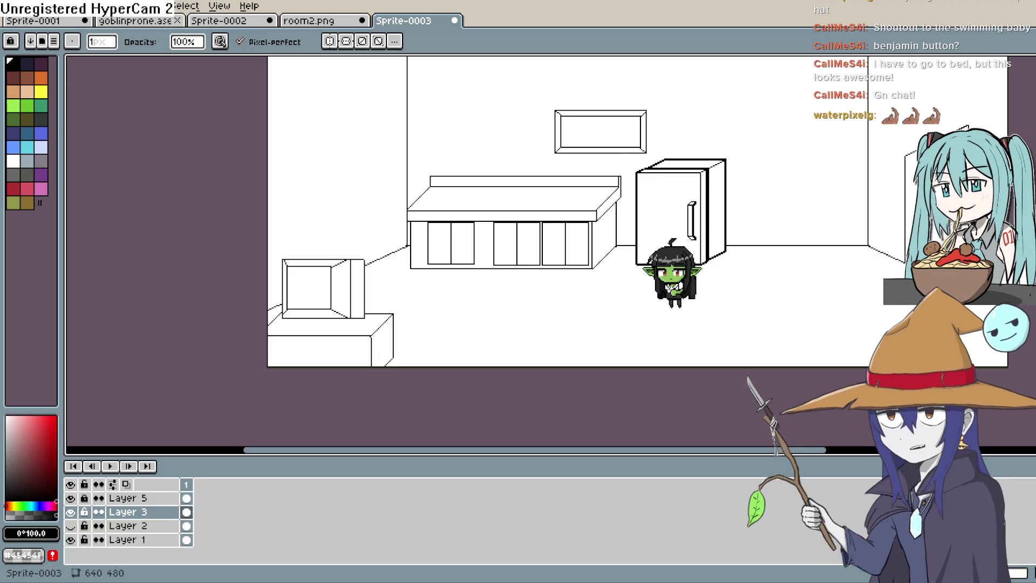
drag(567, 243, 558, 308)
scroll(633, 199, down, 1)
scroll(633, 199, up, 2)
scroll(633, 199, down, 1)
scroll(682, 199, down, 1)
drag(683, 199, 656, 192)
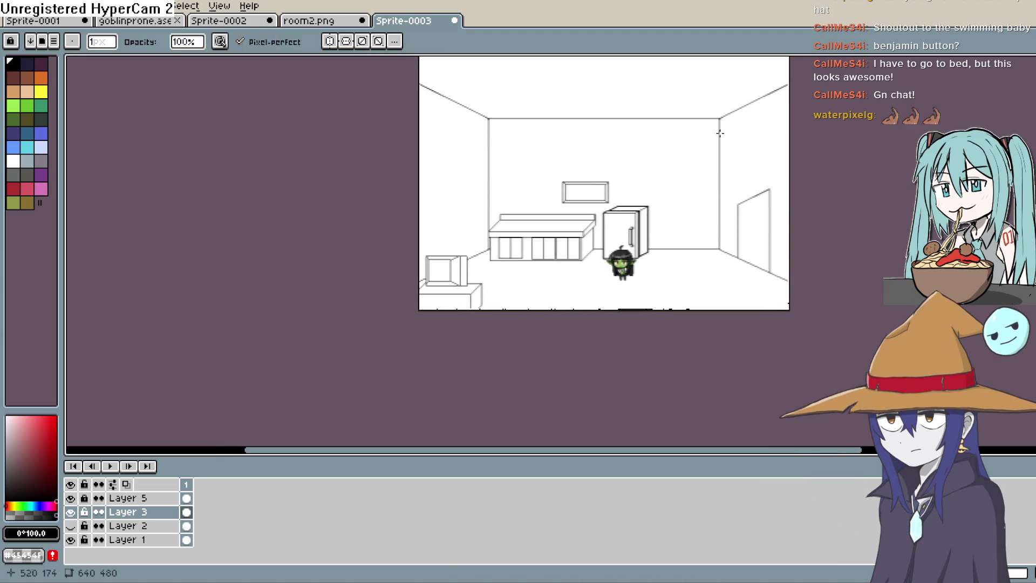
scroll(755, 208, down, 1)
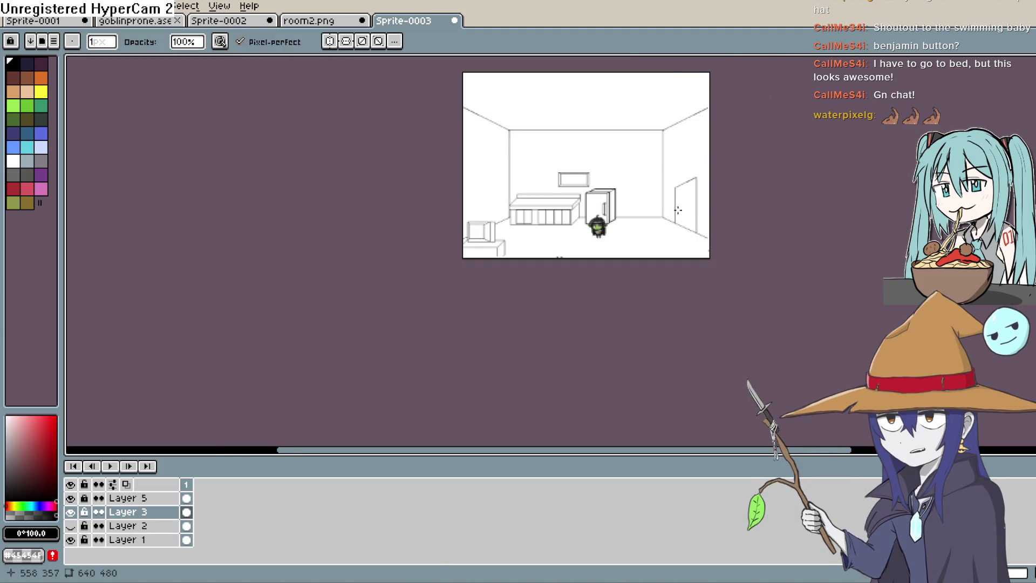
scroll(755, 208, up, 2)
mouse_move(754, 208)
mouse_down()
mouse_move(713, 207)
mouse_move(745, 202)
mouse_move(646, 236)
mouse_up()
scroll(728, 206, up, 1)
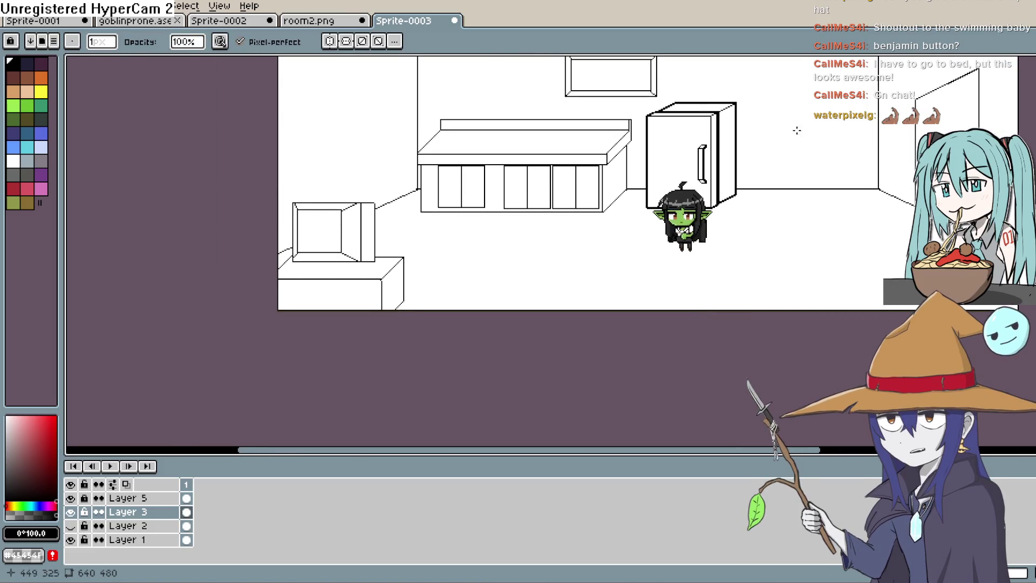
drag(715, 170, 720, 202)
key(b)
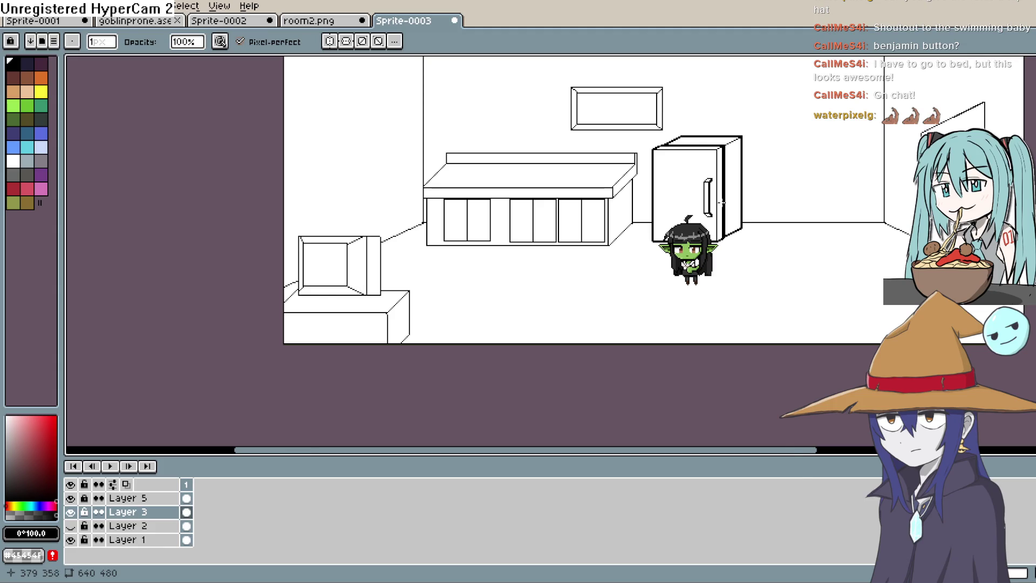
drag(720, 207, 722, 221)
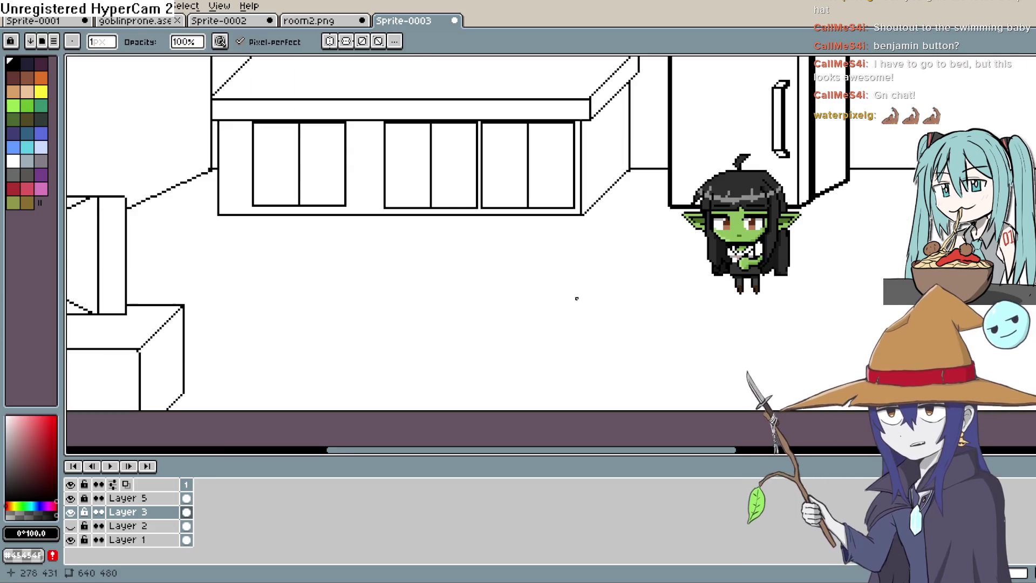
scroll(648, 267, up, 2)
drag(662, 288, 680, 280)
drag(486, 279, 462, 278)
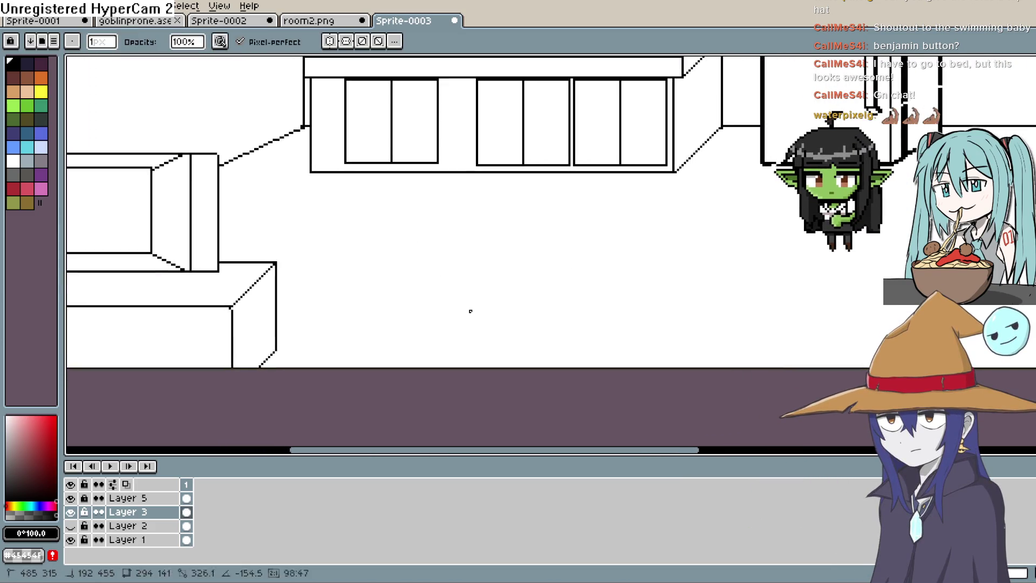
Outline the laptop screen with straight lines: upper edge, right edge and bottom, redoing misplaced strokes
key(g)
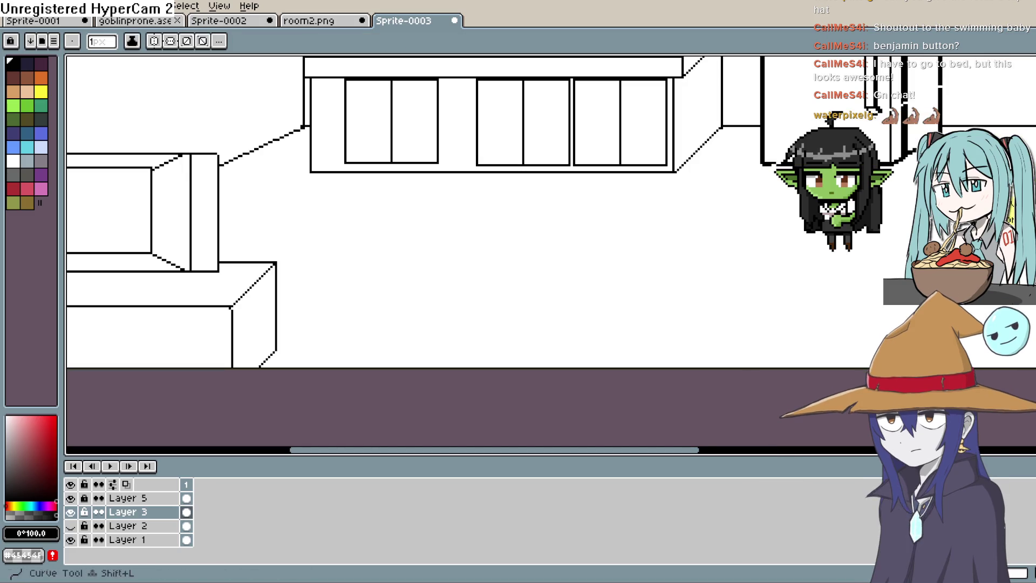
mouse_move(478, 292)
mouse_down()
mouse_move(457, 250)
mouse_move(563, 232)
mouse_up()
key(v)
key(l)
key(ctrl+z)
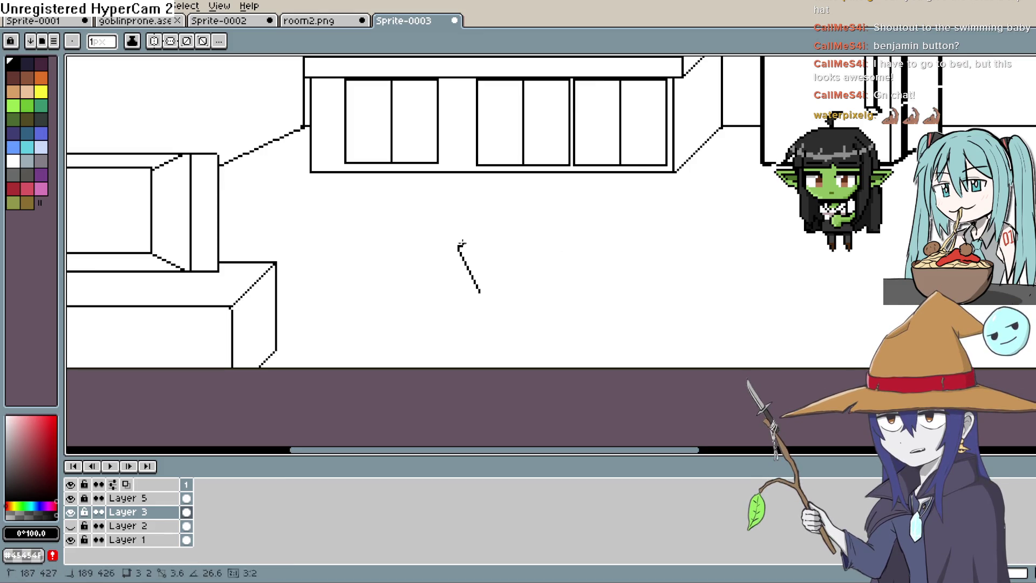
drag(459, 245, 549, 201)
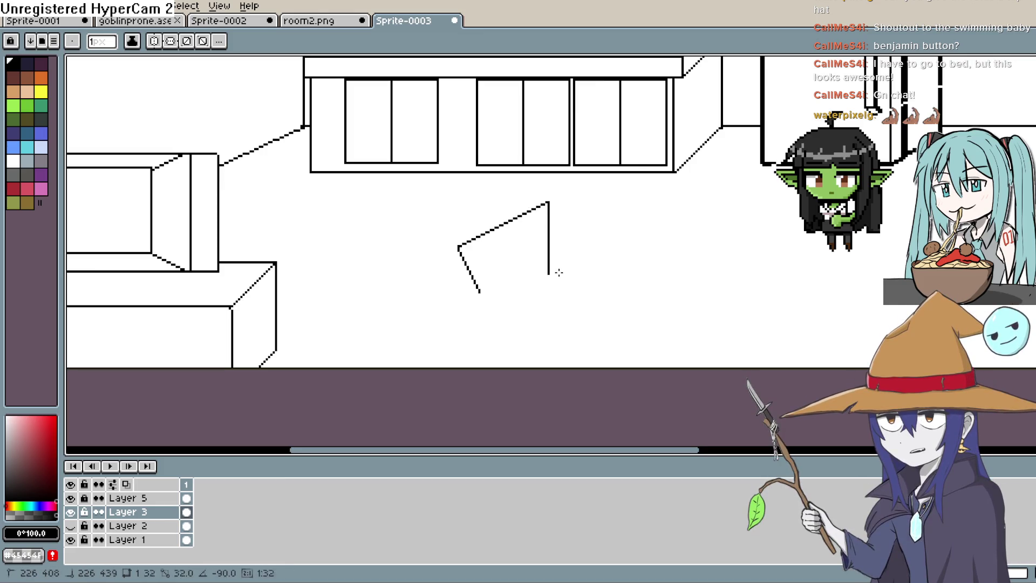
drag(550, 202, 580, 239)
key(ctrl+z)
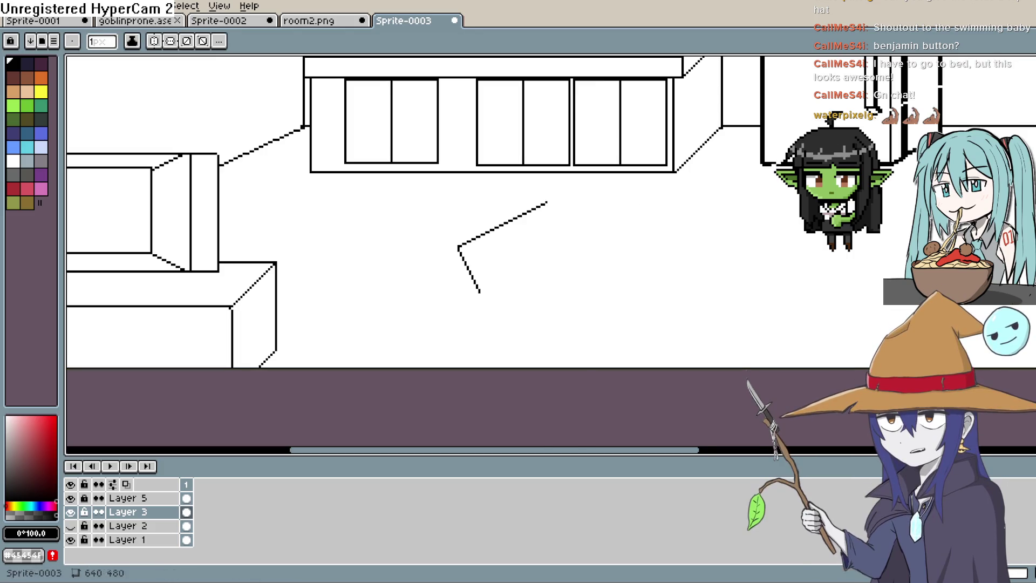
drag(549, 203, 578, 264)
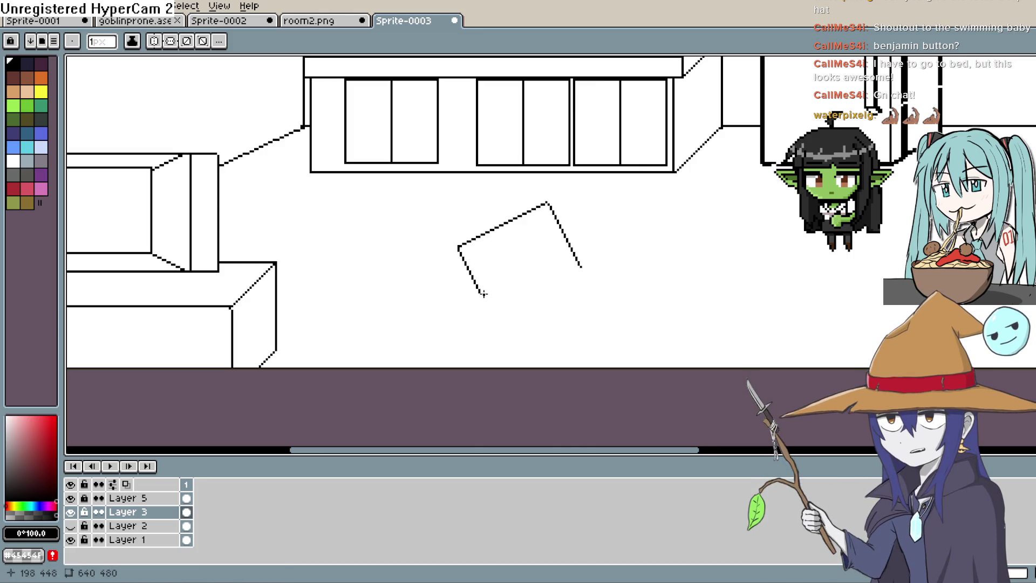
drag(481, 293, 483, 296)
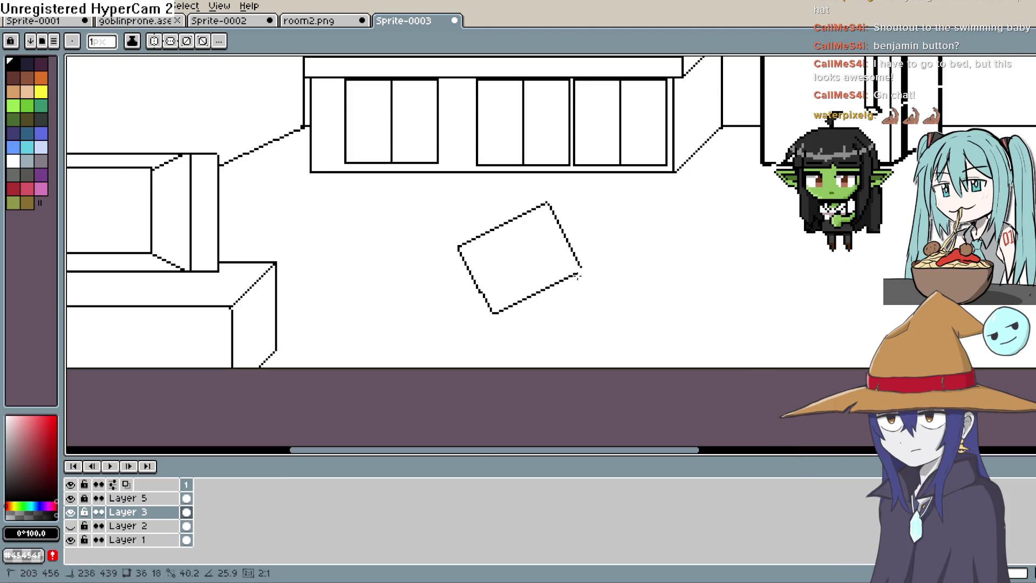
Draw the slanted edges of the laptop's base and a line out from the hinge
drag(584, 269, 633, 269)
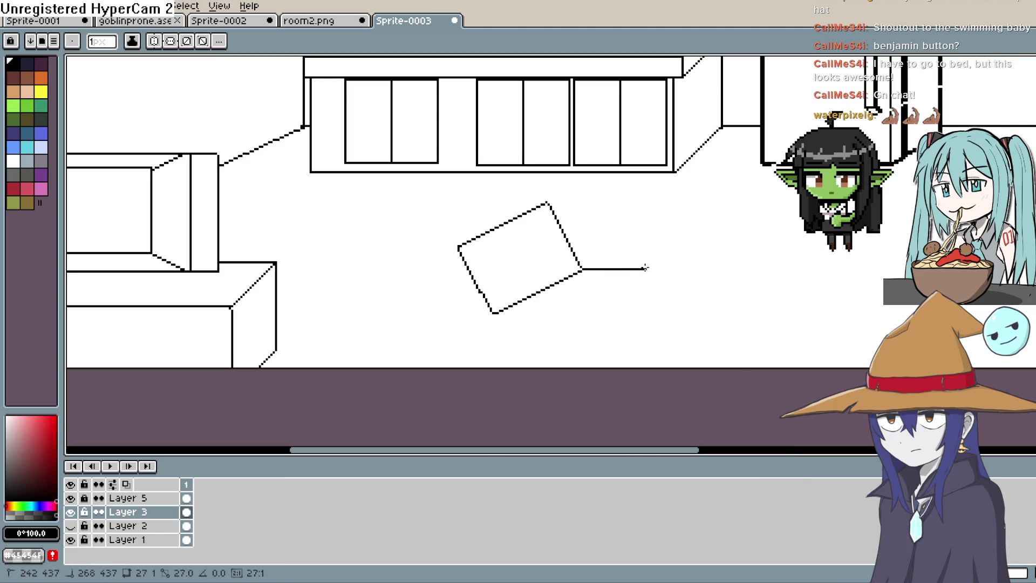
key(ctrl+z)
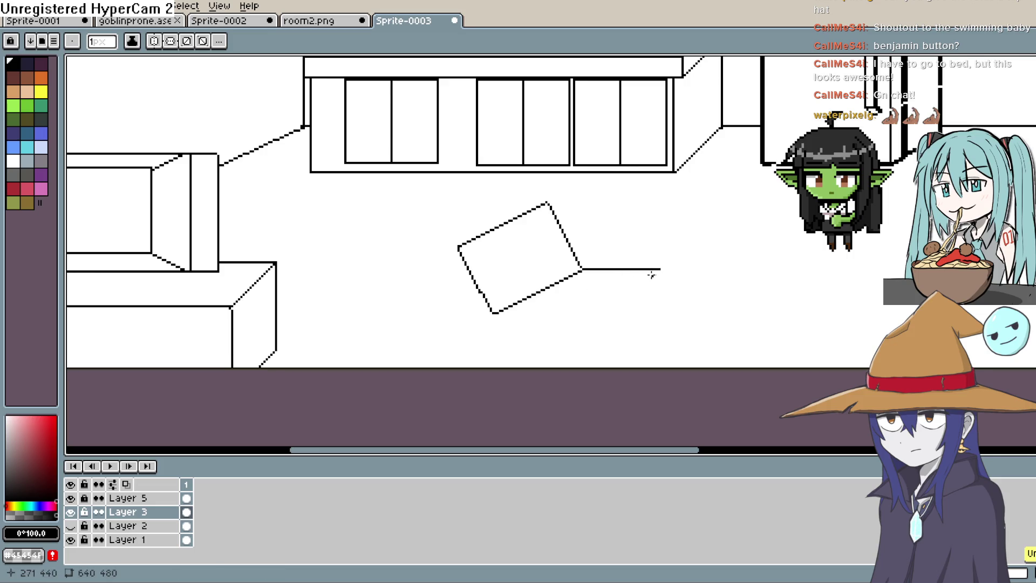
mouse_move(660, 271)
mouse_down()
mouse_move(557, 335)
mouse_move(492, 311)
mouse_up()
mouse_move(660, 269)
mouse_down()
mouse_move(585, 343)
mouse_move(492, 314)
mouse_up()
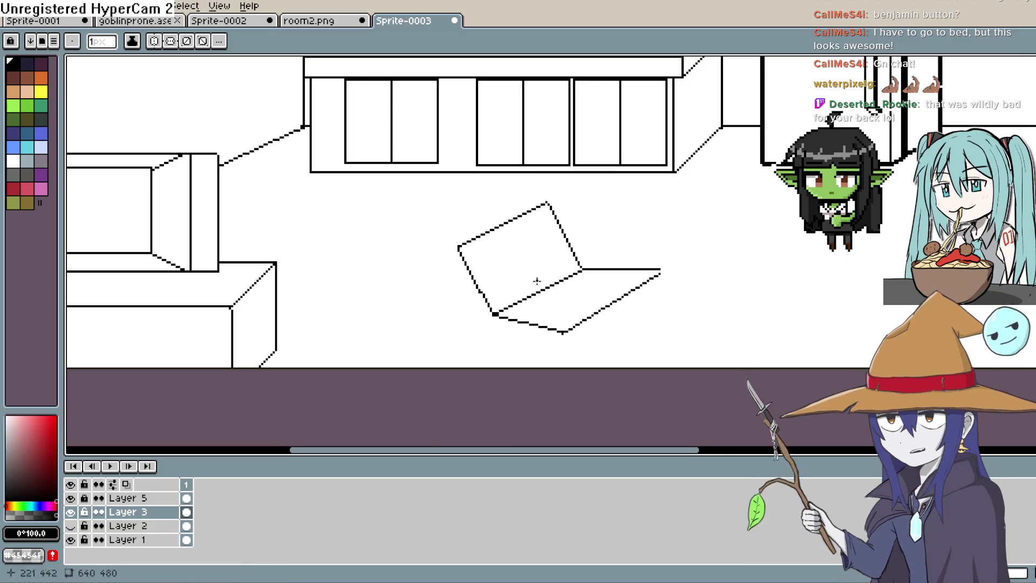
mouse_move(586, 271)
mouse_down()
mouse_move(662, 281)
mouse_move(659, 273)
mouse_up()
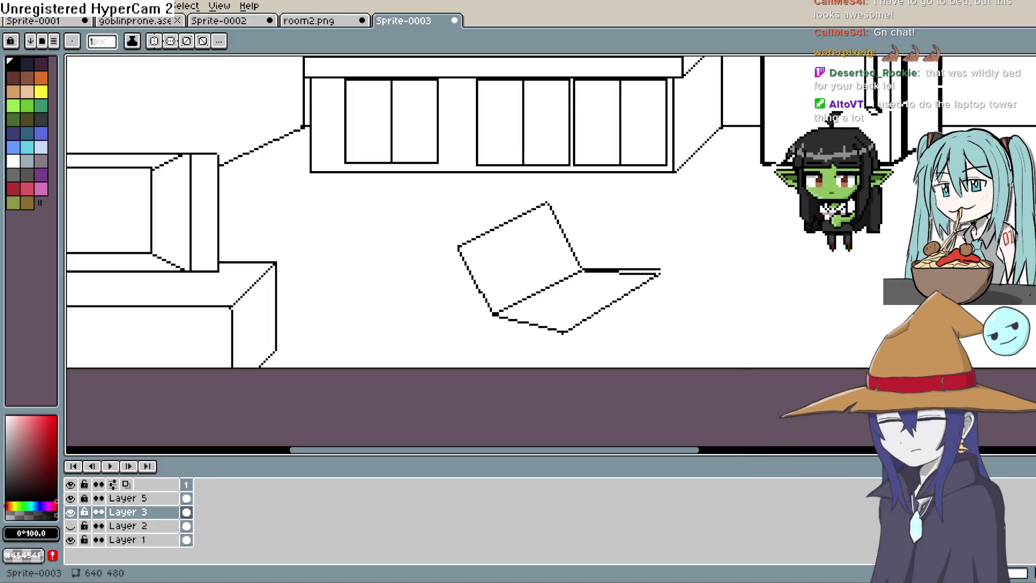
Erase the stray pixels at the base line's tip and the thick bit beside the hinge
key(e)
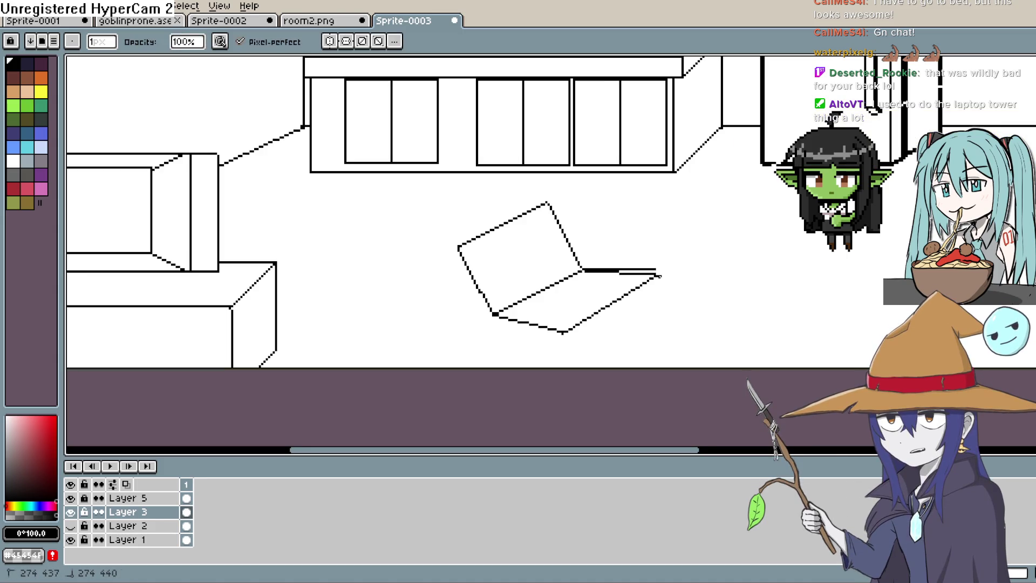
click(660, 275)
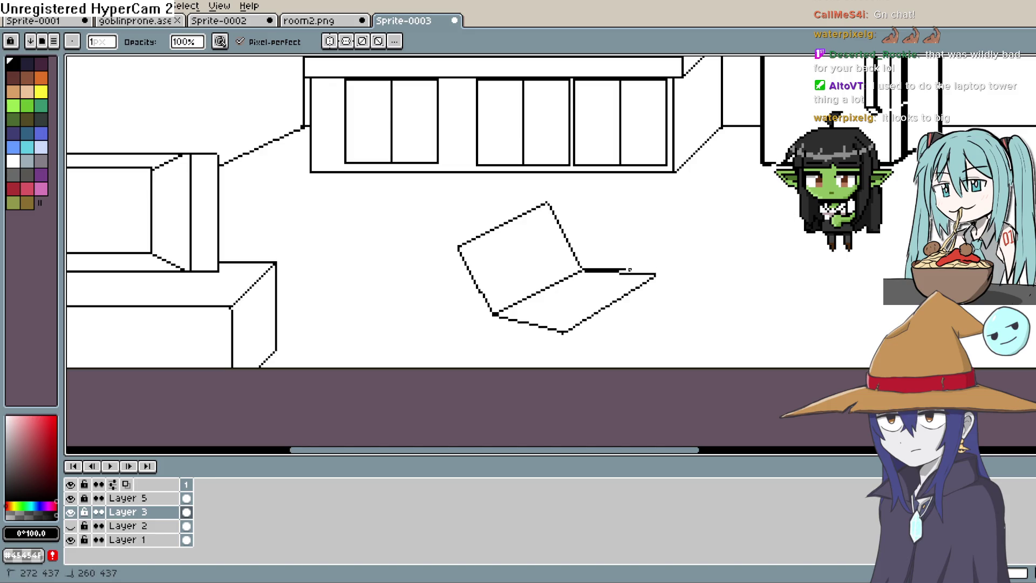
drag(635, 270, 611, 269)
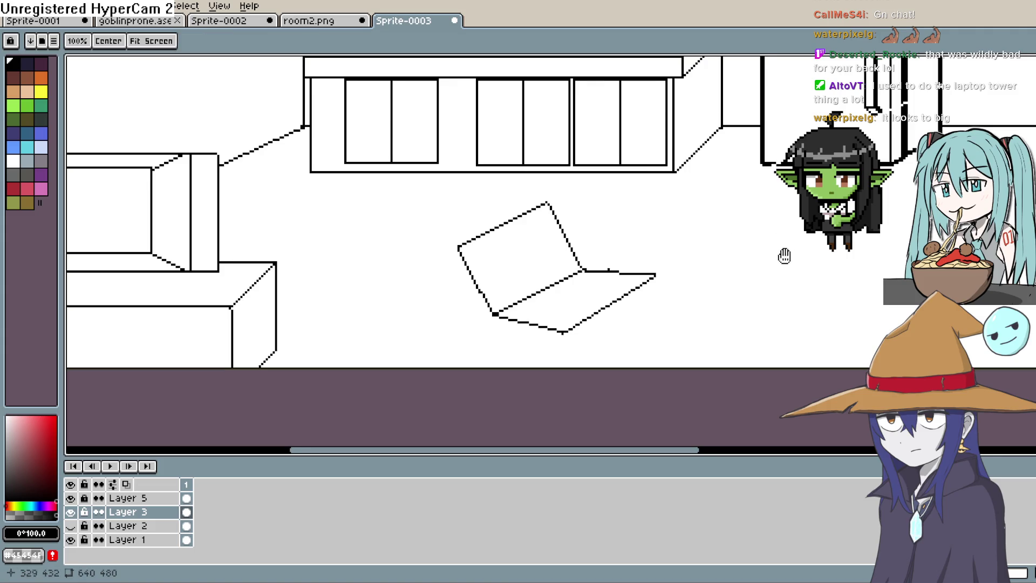
drag(610, 270, 568, 259)
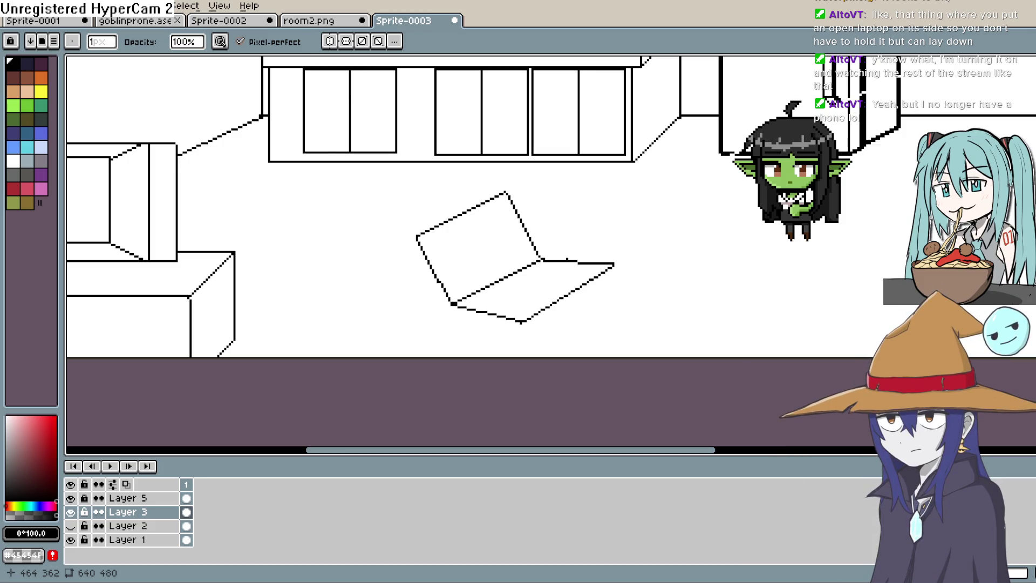
scroll(597, 229, up, 3)
scroll(596, 229, down, 1)
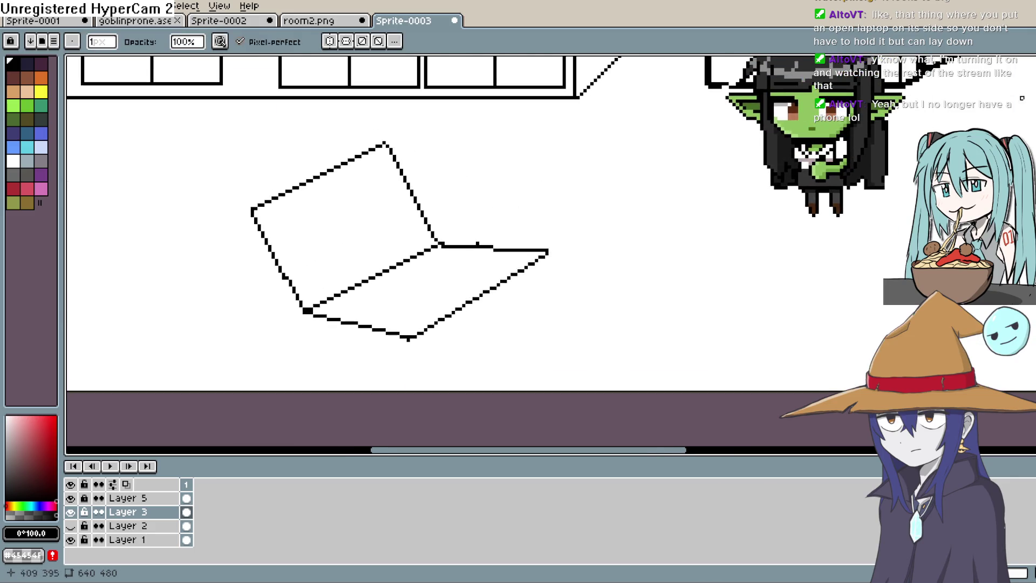
Delete the laptop's right part and lower base area with rectangular selections
key(shift+q)
key(m)
drag(451, 237, 564, 359)
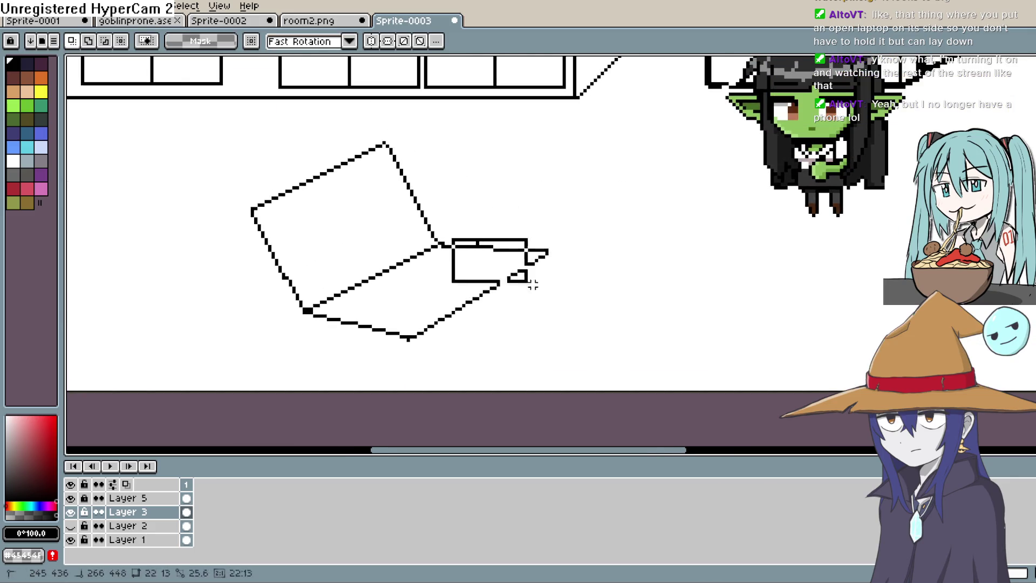
key(Delete)
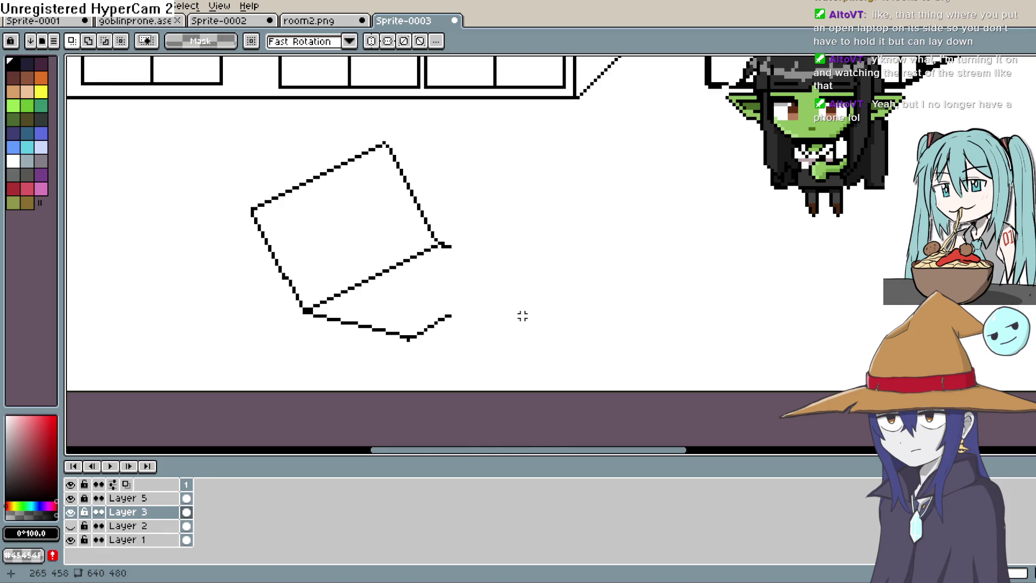
drag(517, 259, 344, 367)
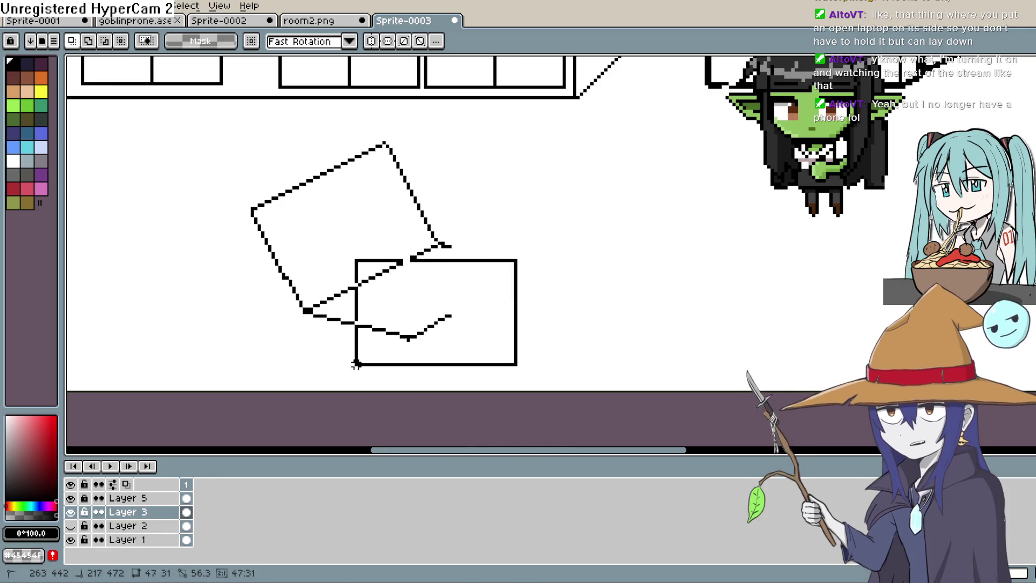
key(Delete)
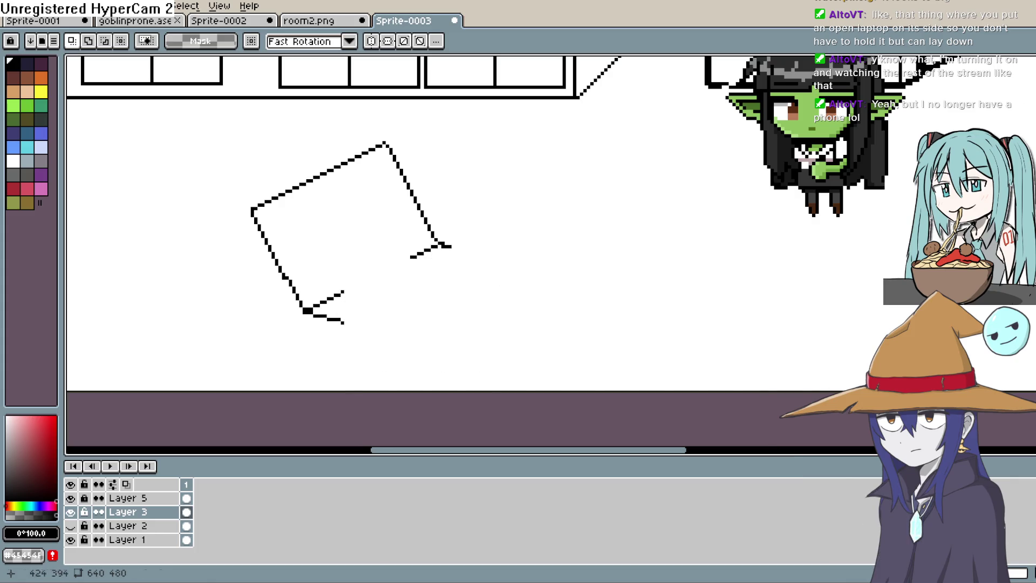
Redraw the lid's bottom and the base's front edge, then thicken the screen's left edge
key(b)
drag(346, 291, 405, 257)
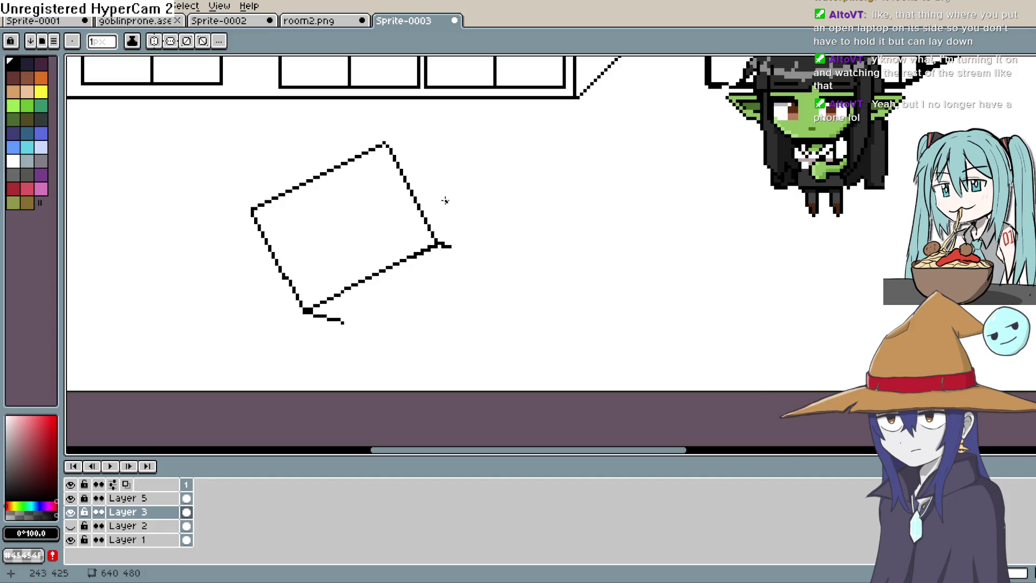
scroll(454, 234, down, 1)
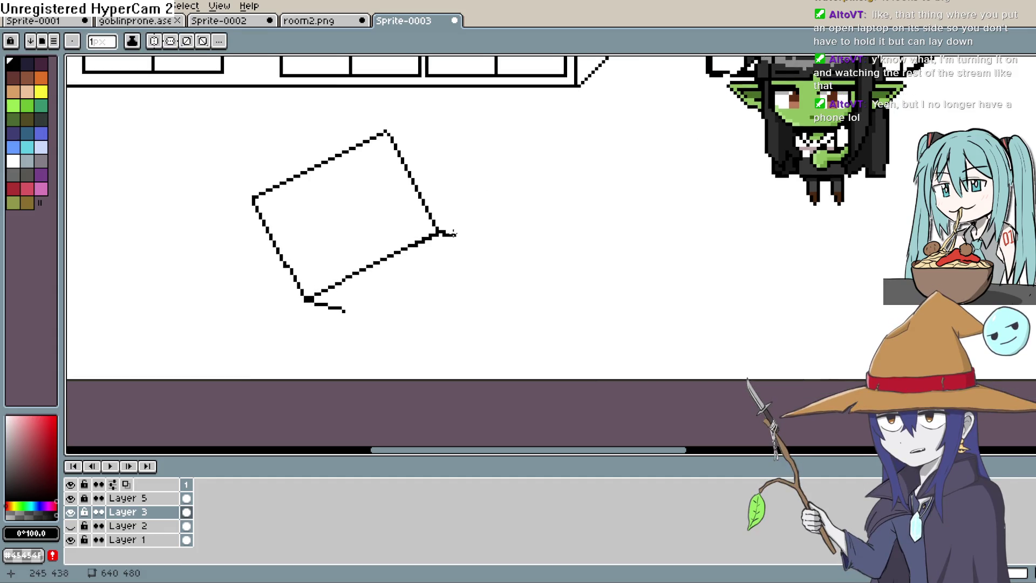
mouse_move(446, 234)
mouse_down()
mouse_move(516, 238)
mouse_move(448, 312)
mouse_move(375, 328)
mouse_move(307, 299)
mouse_move(381, 324)
mouse_move(312, 326)
mouse_up()
key(ctrl+z)
key(ctrl+z)
drag(381, 323, 311, 306)
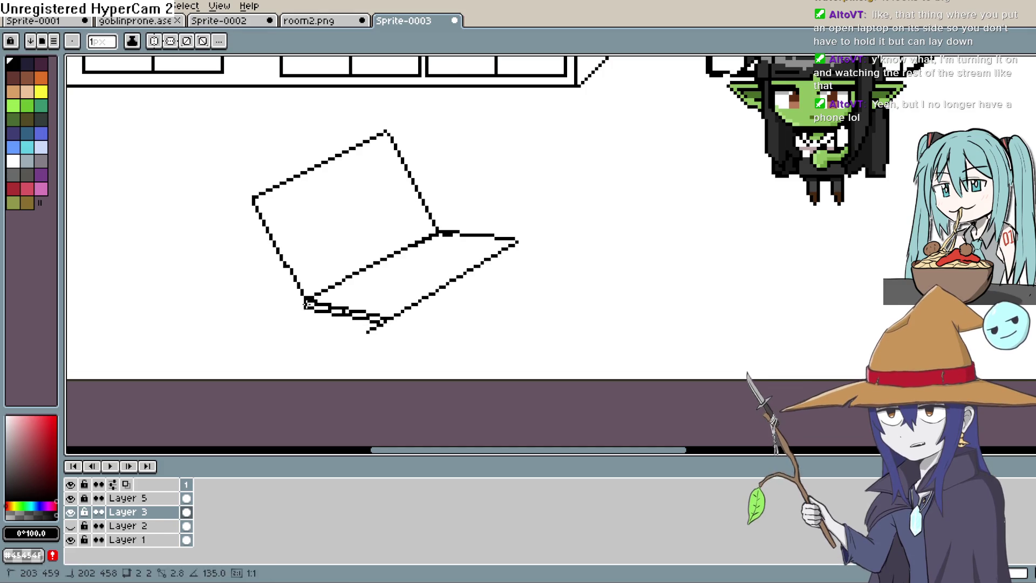
drag(251, 198, 293, 282)
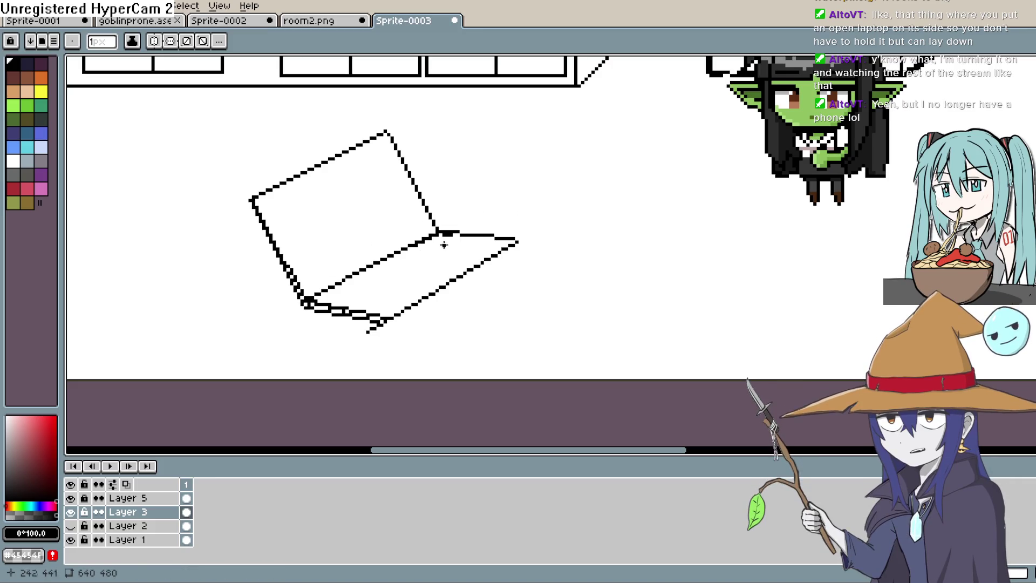
scroll(618, 193, down, 1)
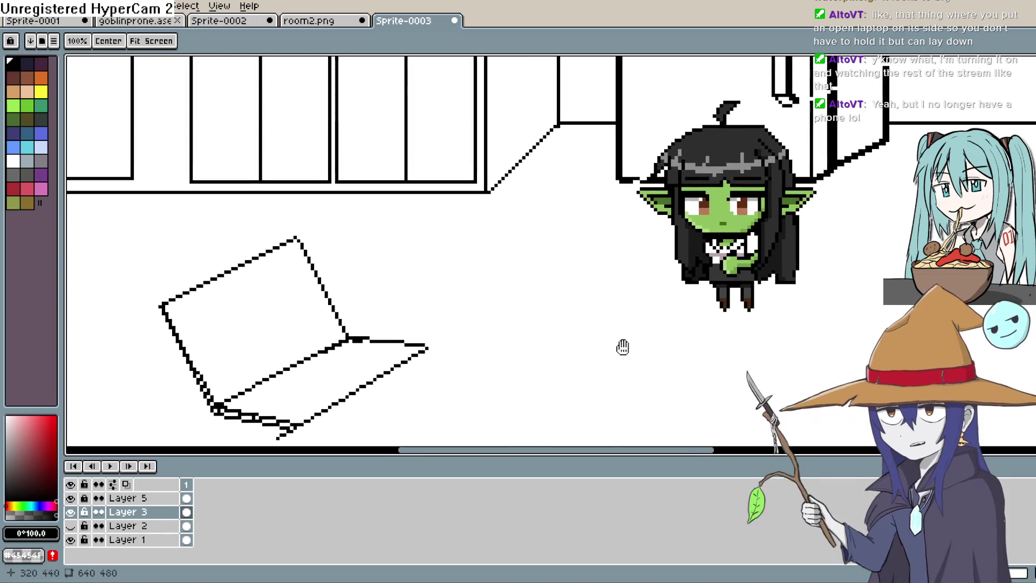
scroll(623, 348, down, 1)
scroll(648, 324, down, 1)
scroll(677, 306, up, 1)
scroll(632, 292, up, 1)
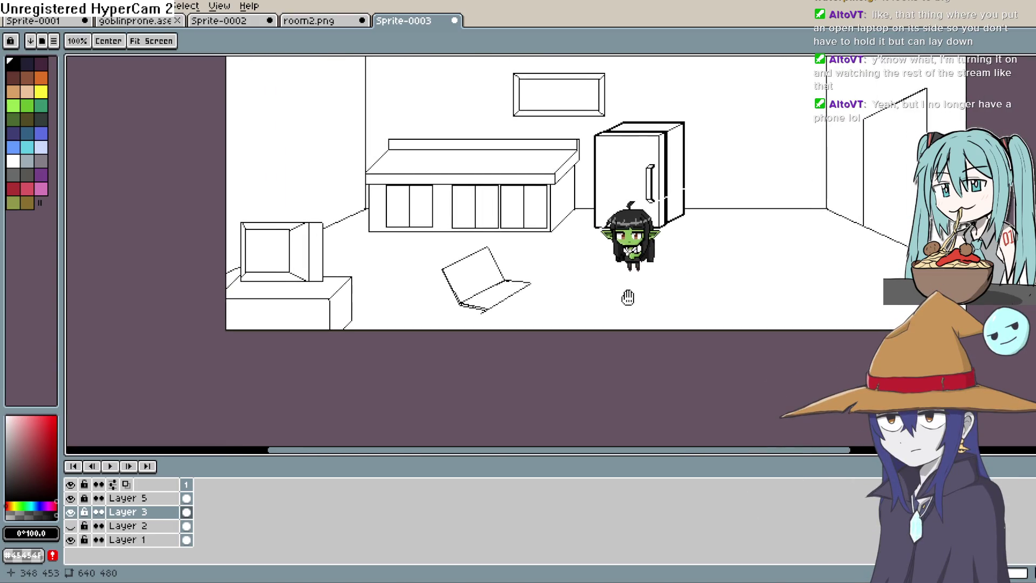
scroll(631, 292, up, 2)
scroll(684, 192, up, 1)
scroll(683, 192, up, 1)
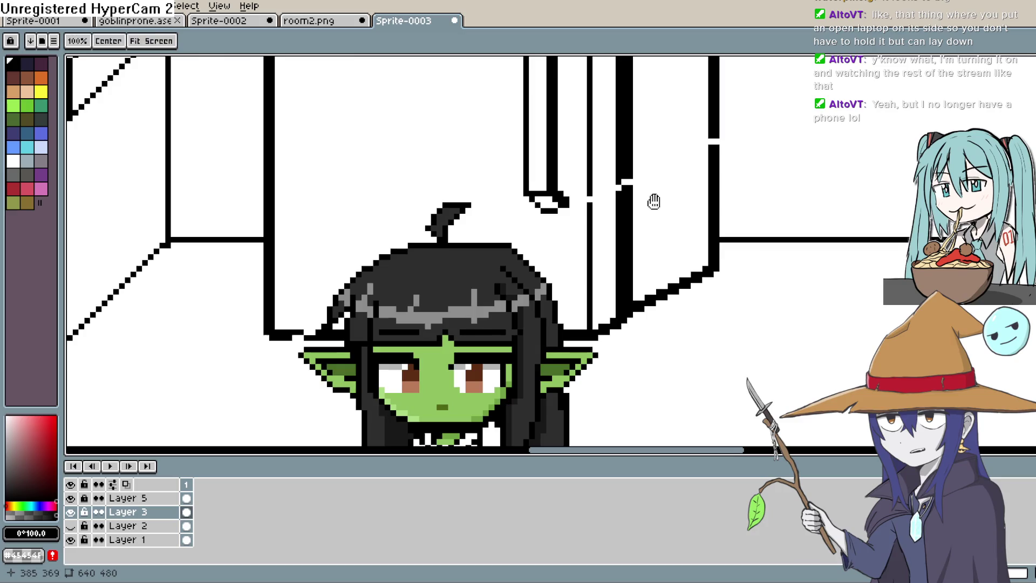
drag(656, 203, 646, 284)
scroll(645, 285, down, 3)
scroll(664, 243, up, 1)
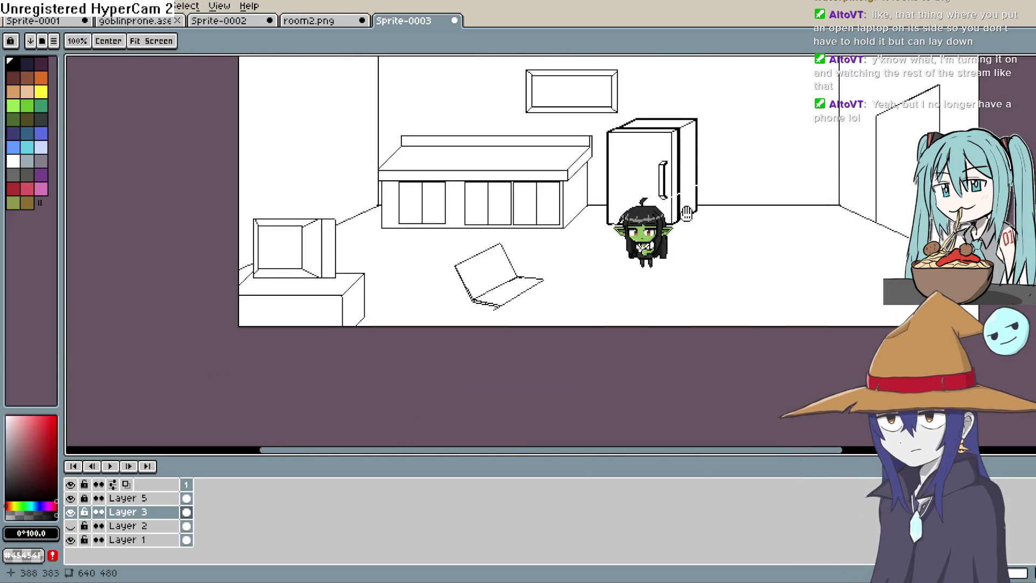
scroll(694, 229, up, 1)
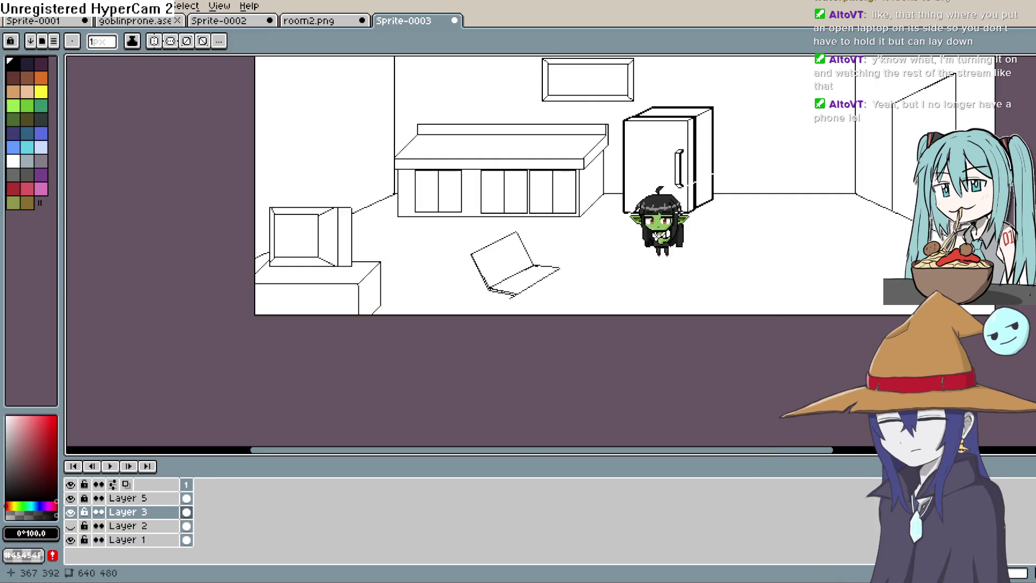
scroll(518, 267, up, 3)
scroll(518, 268, up, 2)
Thicken the laptop base's right edge and erase stray hinge pixels, undoing an unwanted diagonal stroke
mouse_move(535, 267)
mouse_down()
mouse_move(526, 306)
mouse_move(615, 267)
mouse_up()
key(l)
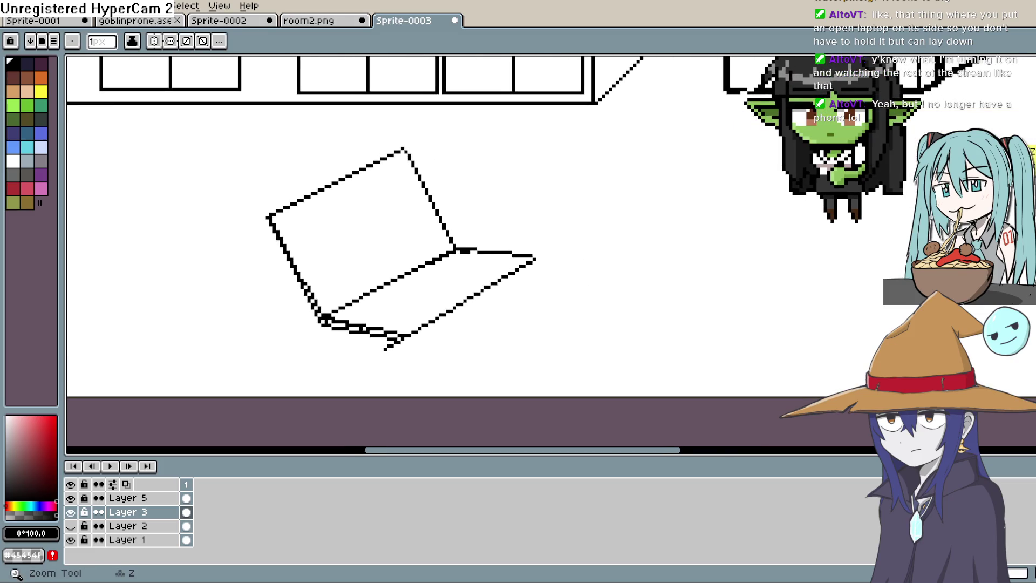
key(b)
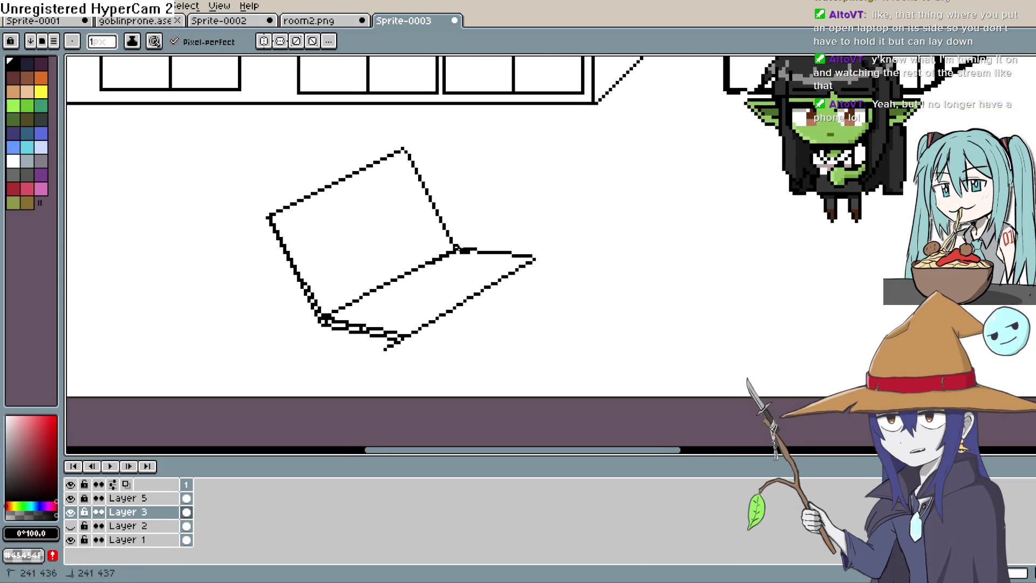
mouse_move(460, 249)
mouse_down()
mouse_move(530, 260)
mouse_move(409, 336)
mouse_up()
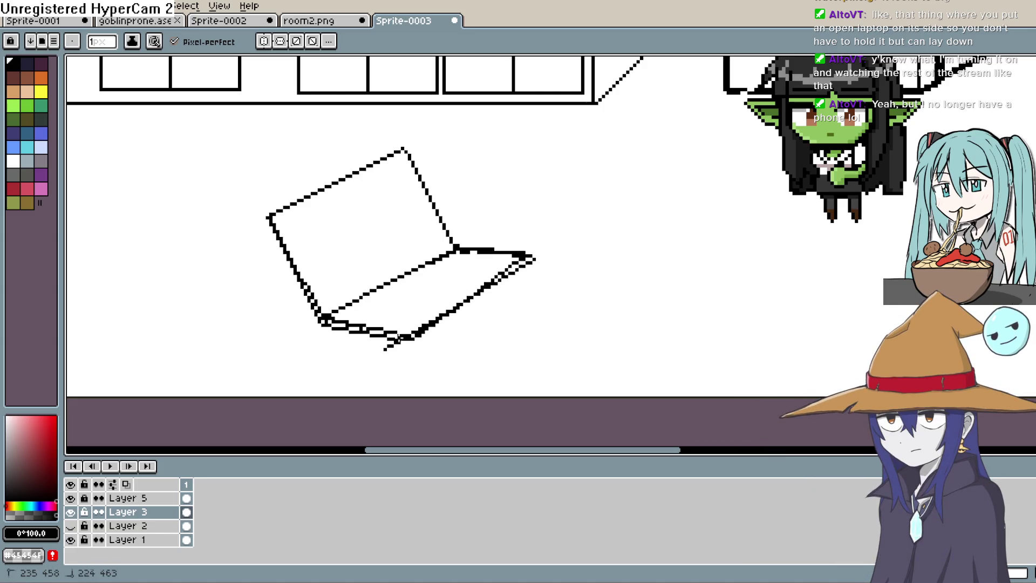
scroll(530, 146, down, 1)
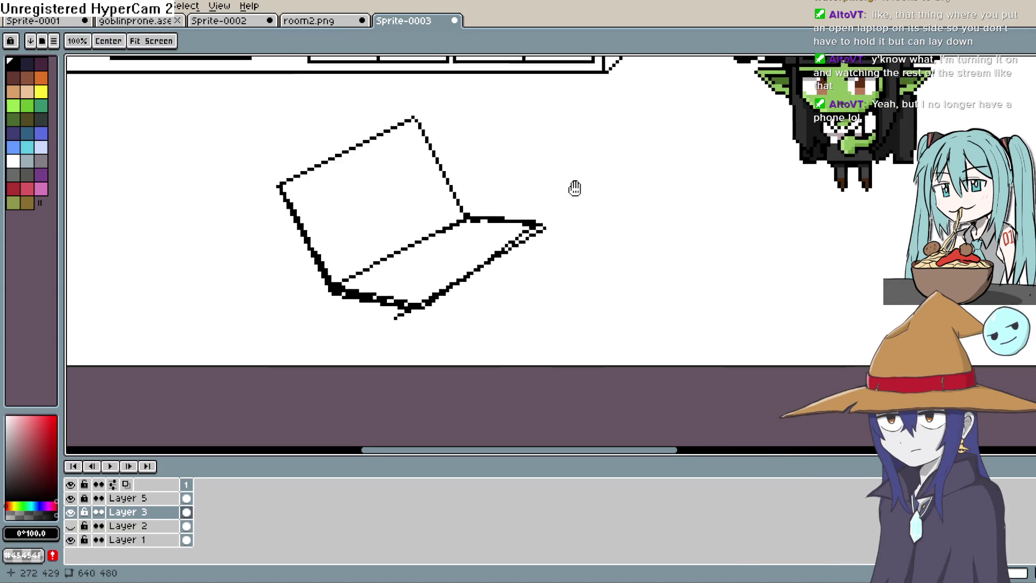
key(e)
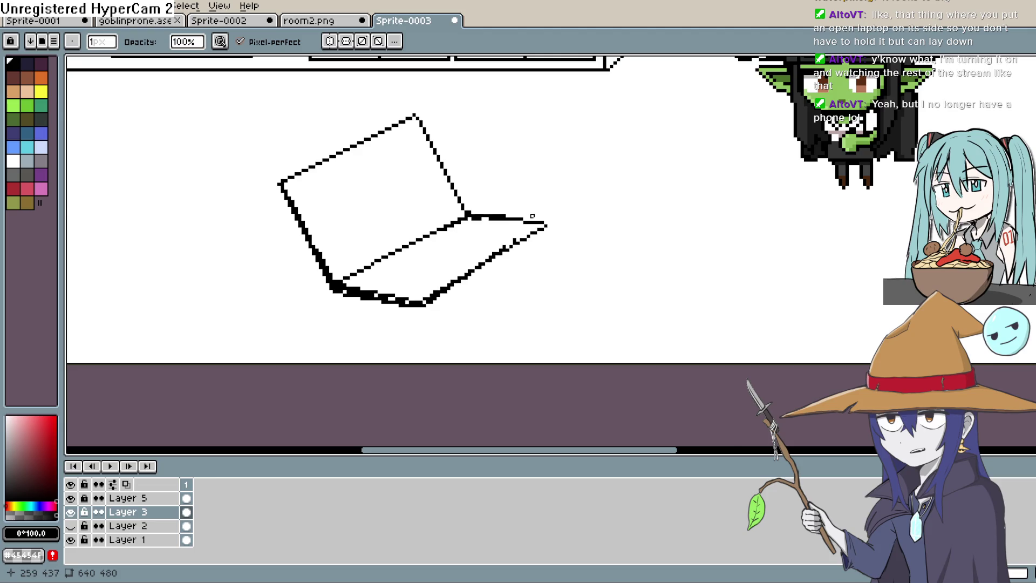
scroll(532, 216, down, 1)
scroll(532, 216, up, 2)
scroll(519, 219, up, 1)
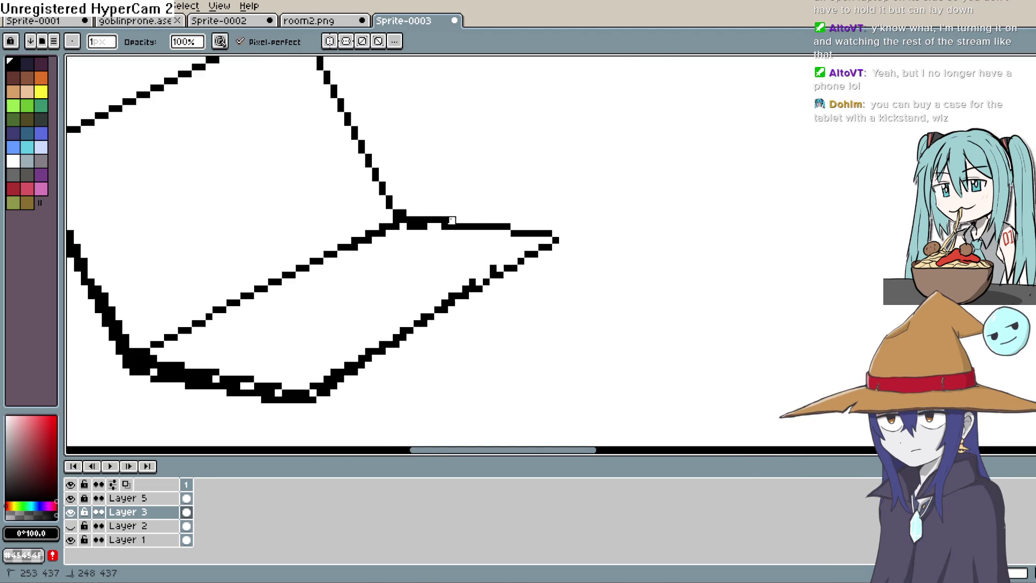
drag(437, 220, 422, 220)
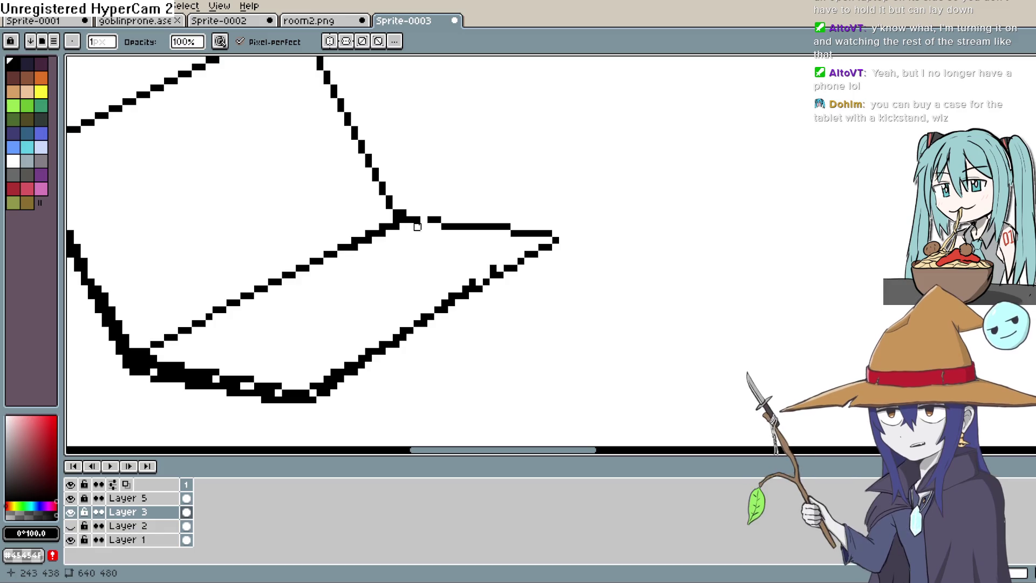
key(b)
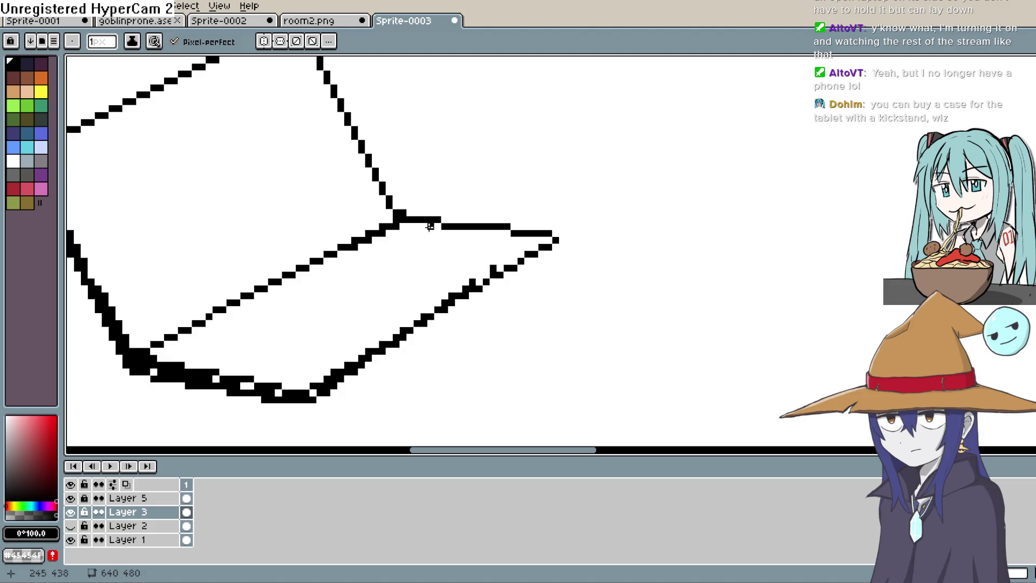
drag(326, 281, 243, 324)
key(ctrl+z)
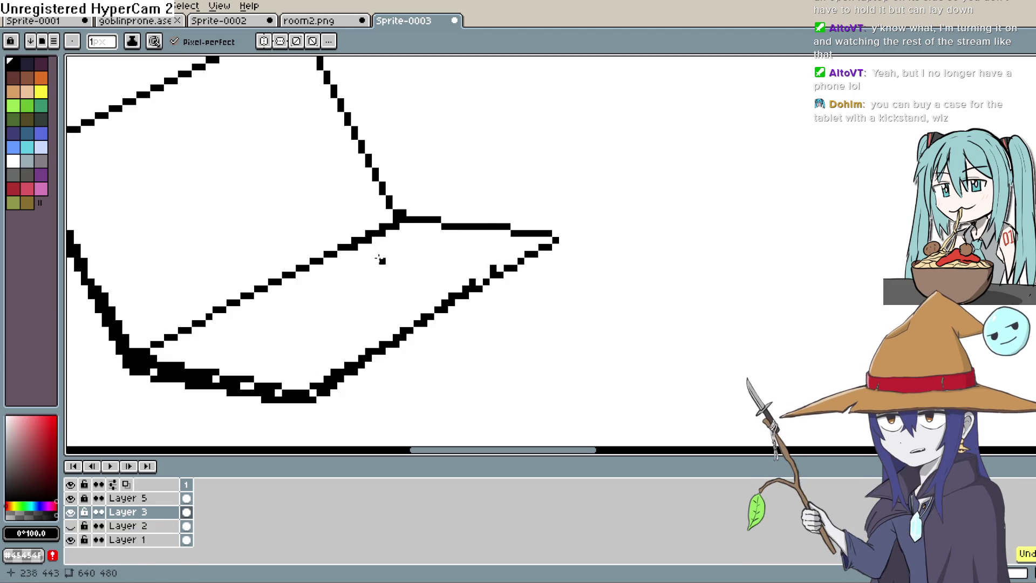
key(ctrl+z)
scroll(601, 308, down, 1)
Add an inner bezel line on the screen and thicken the base's bottom edge
drag(572, 282, 600, 308)
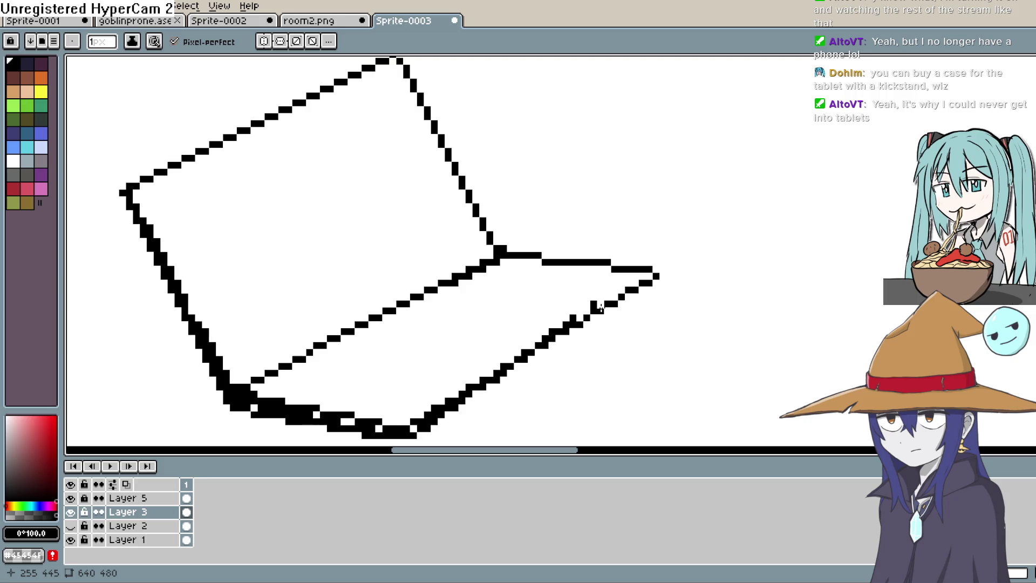
key(l)
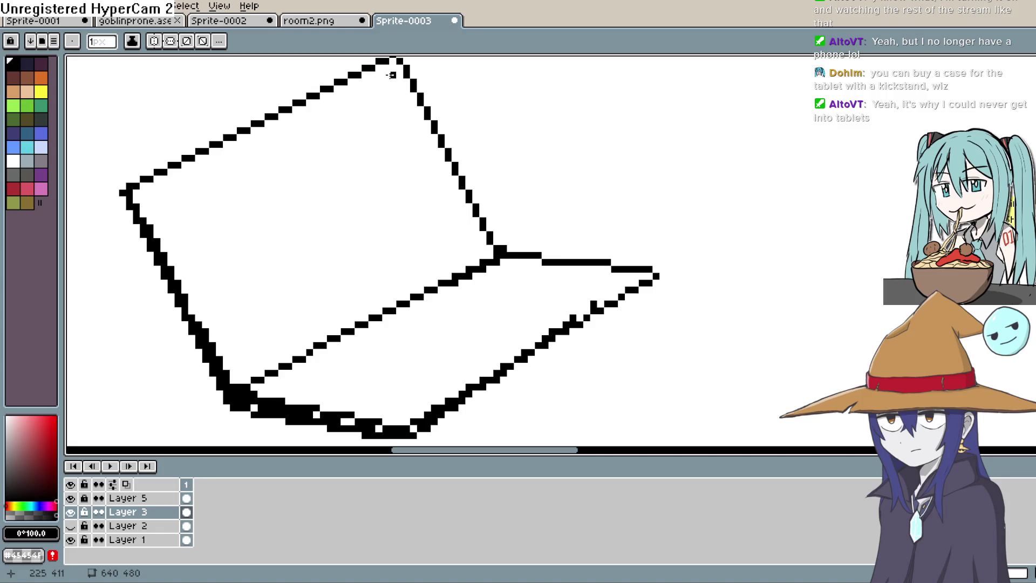
mouse_move(392, 74)
mouse_down()
mouse_move(477, 235)
mouse_move(247, 355)
mouse_move(158, 208)
mouse_move(386, 66)
mouse_up()
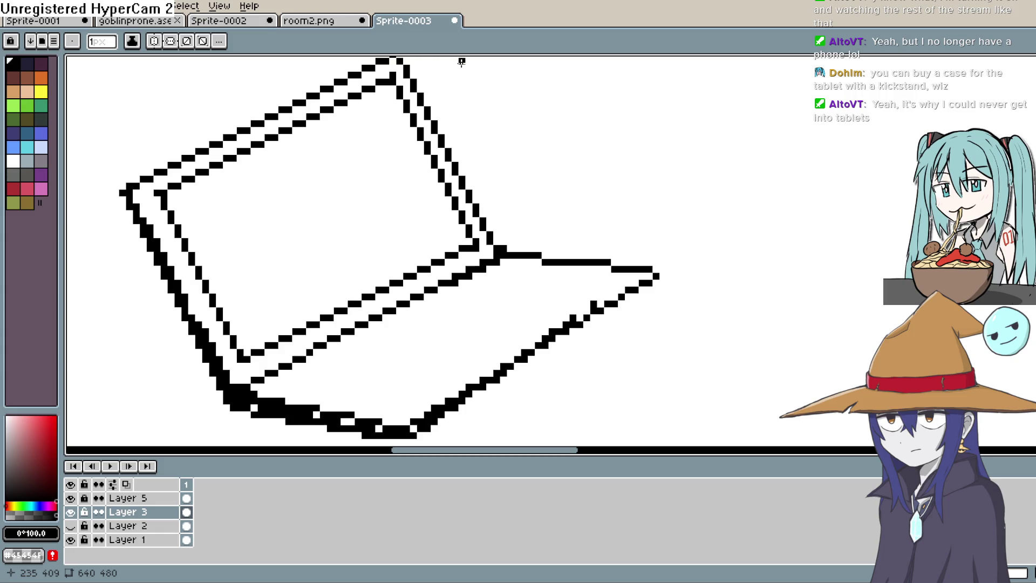
drag(552, 283, 601, 224)
drag(474, 334, 567, 276)
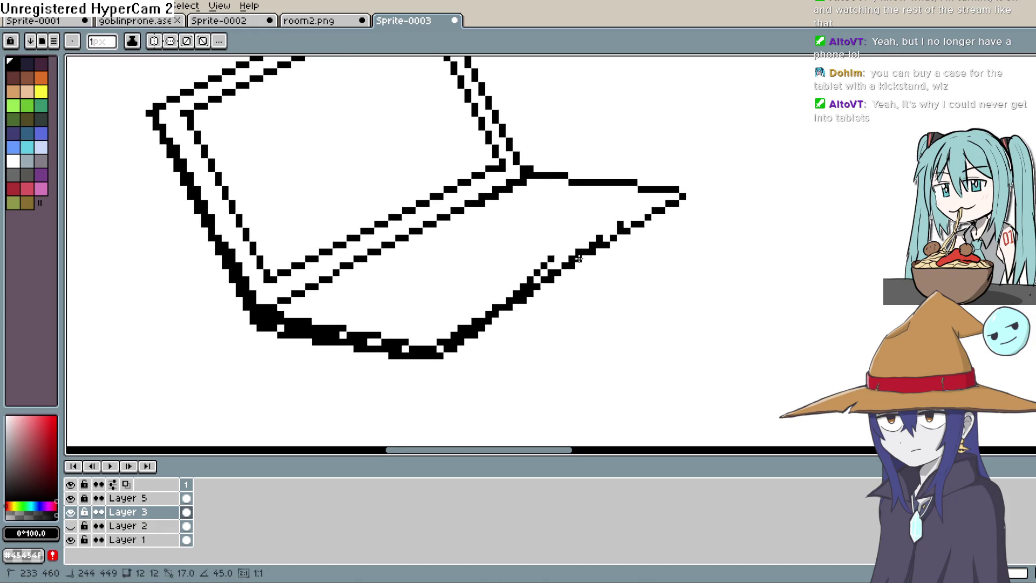
mouse_move(494, 324)
mouse_down()
mouse_move(635, 227)
mouse_move(454, 347)
mouse_up()
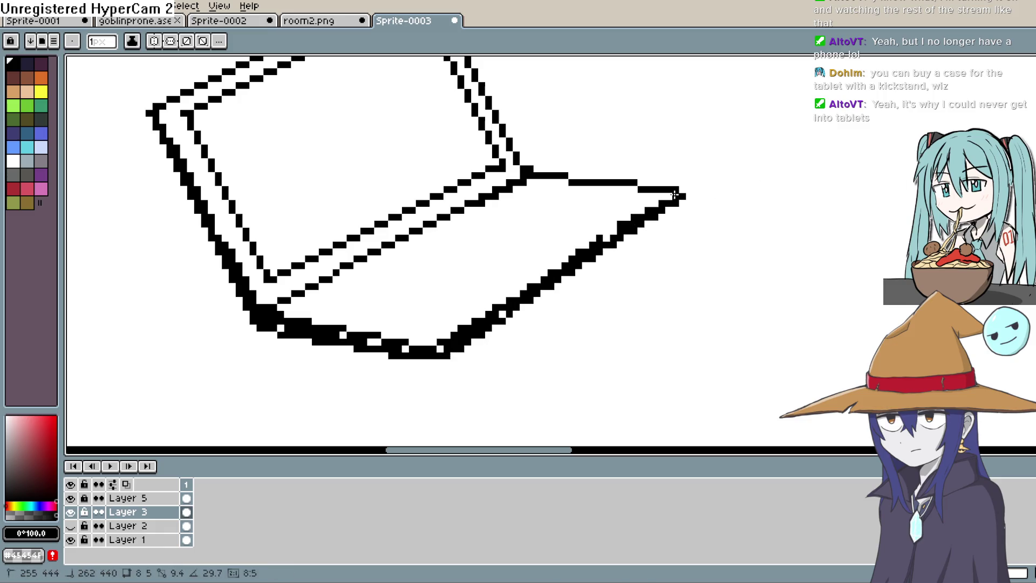
key(b)
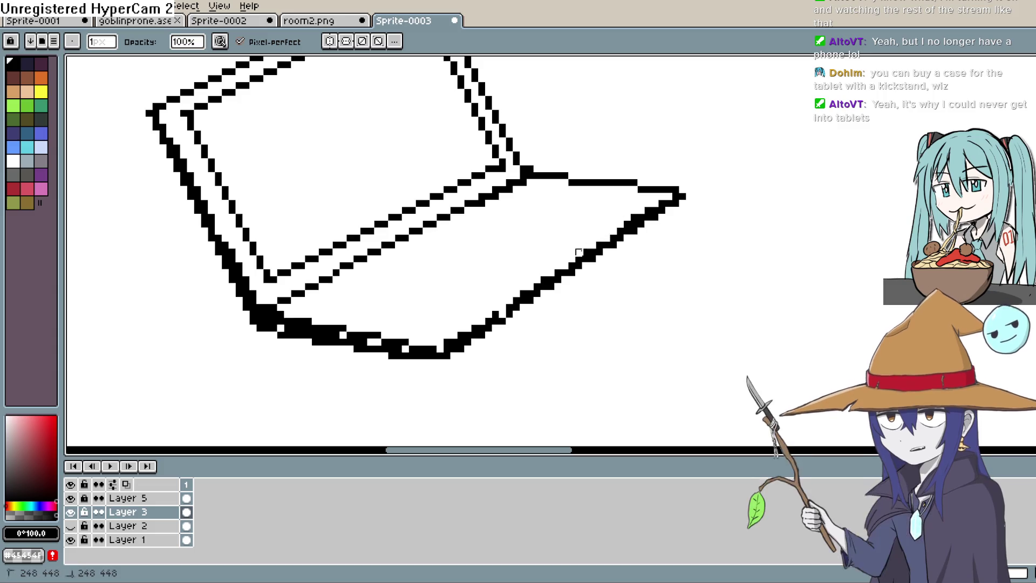
drag(615, 247, 679, 301)
scroll(679, 301, down, 1)
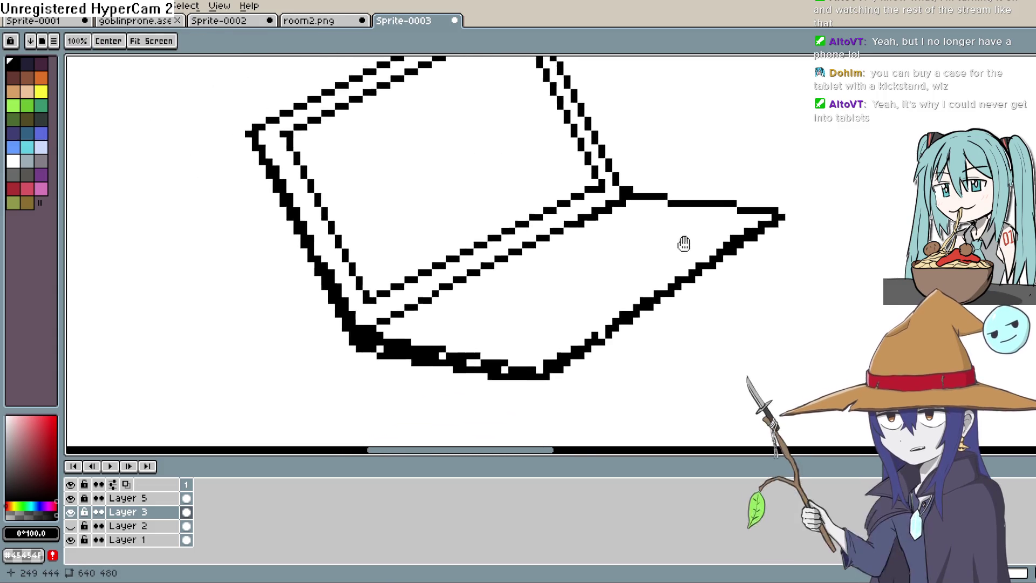
scroll(678, 301, down, 1)
scroll(679, 302, down, 1)
scroll(678, 301, down, 1)
Marquee-select the laptop and scale it down to about three-quarters size
key(m)
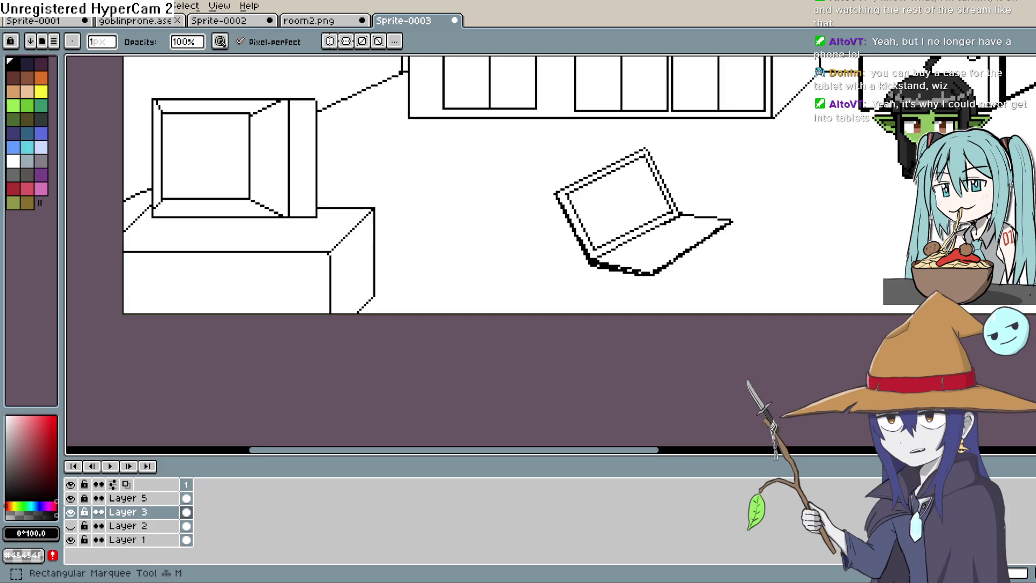
drag(745, 133, 721, 219)
drag(531, 138, 749, 298)
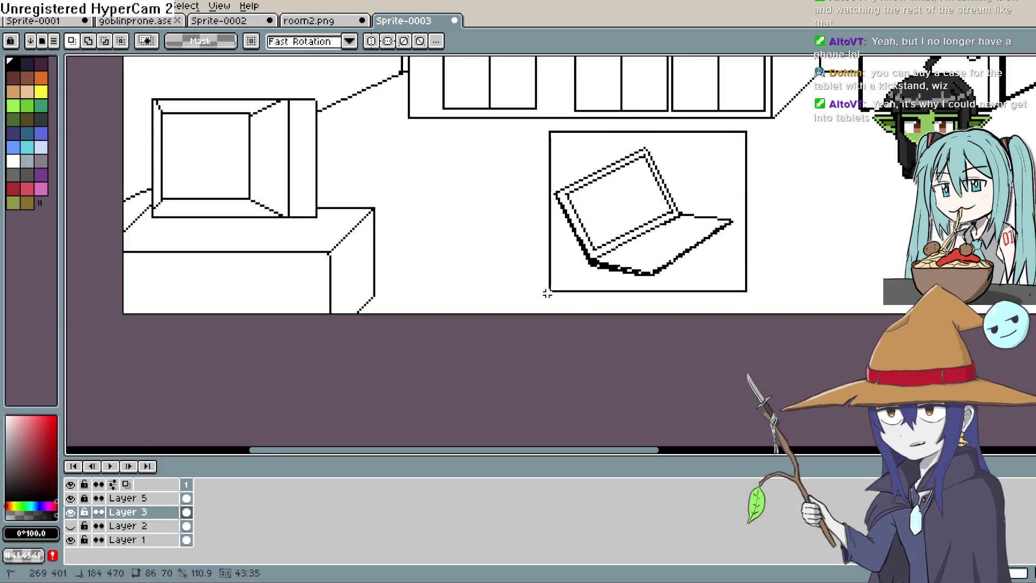
mouse_move(732, 177)
mouse_down()
mouse_move(724, 162)
mouse_move(701, 174)
mouse_up()
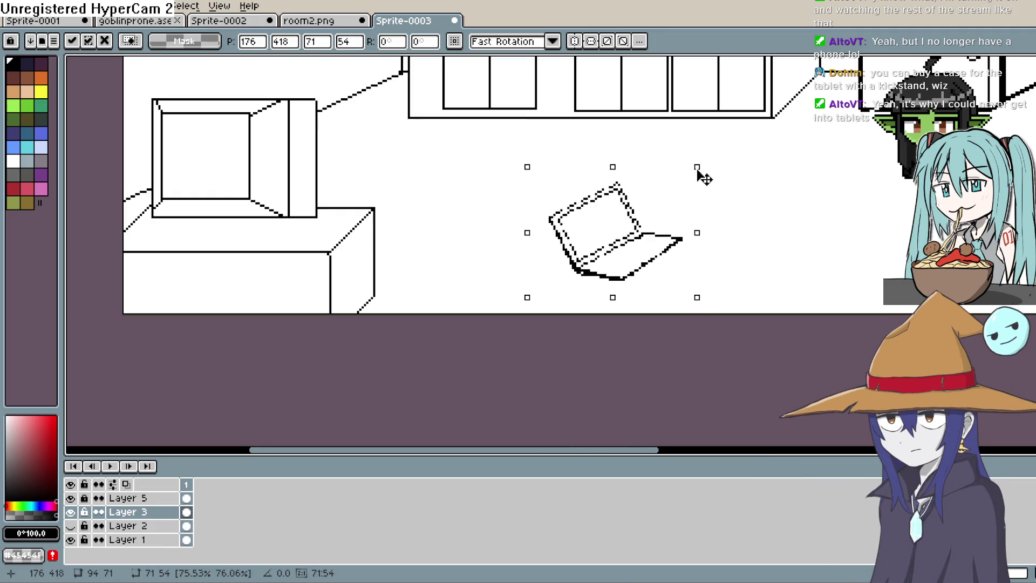
key(Return)
key(e)
scroll(697, 179, down, 1)
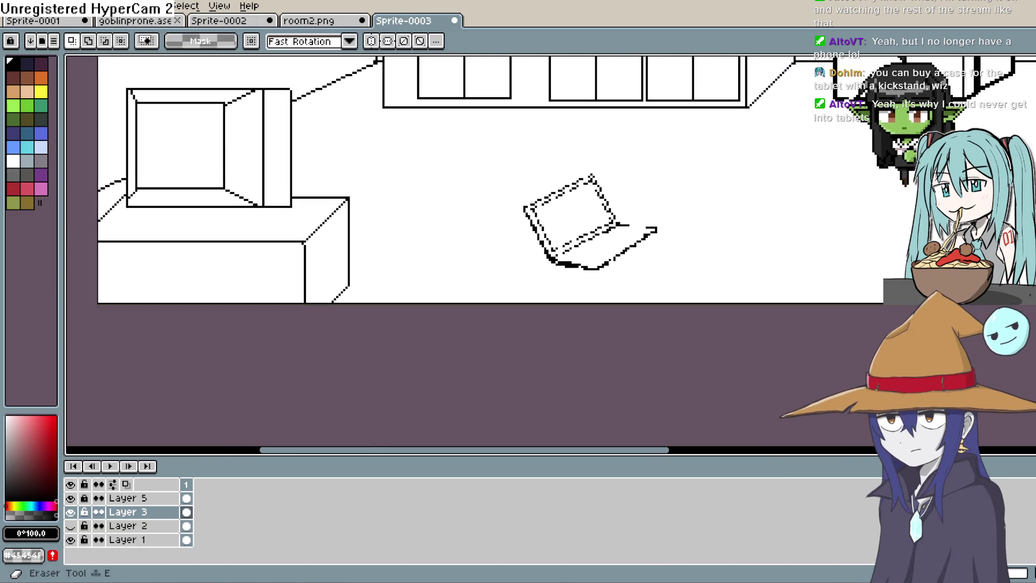
scroll(591, 218, up, 1)
scroll(591, 218, up, 1)
key(b)
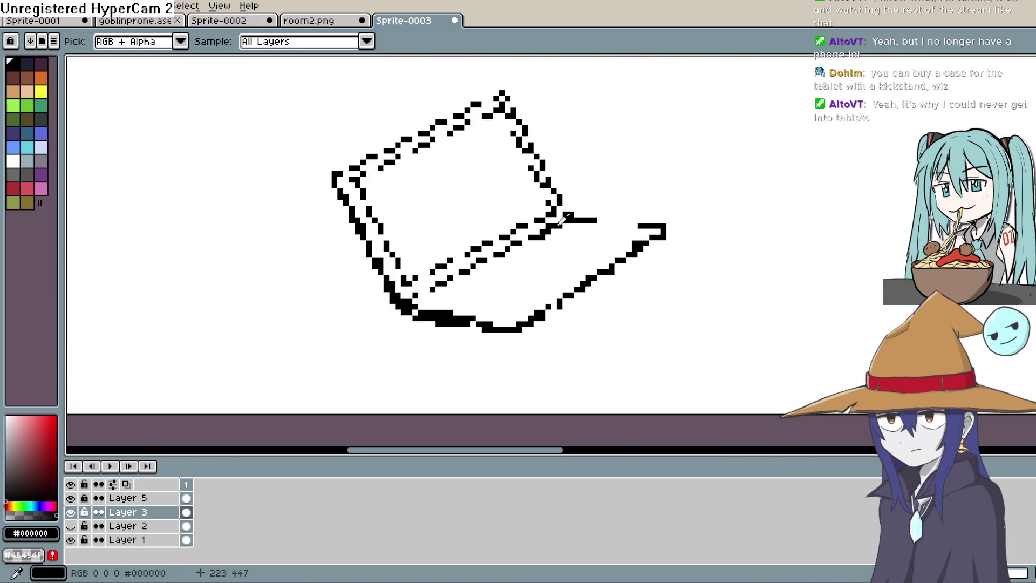
key(b)
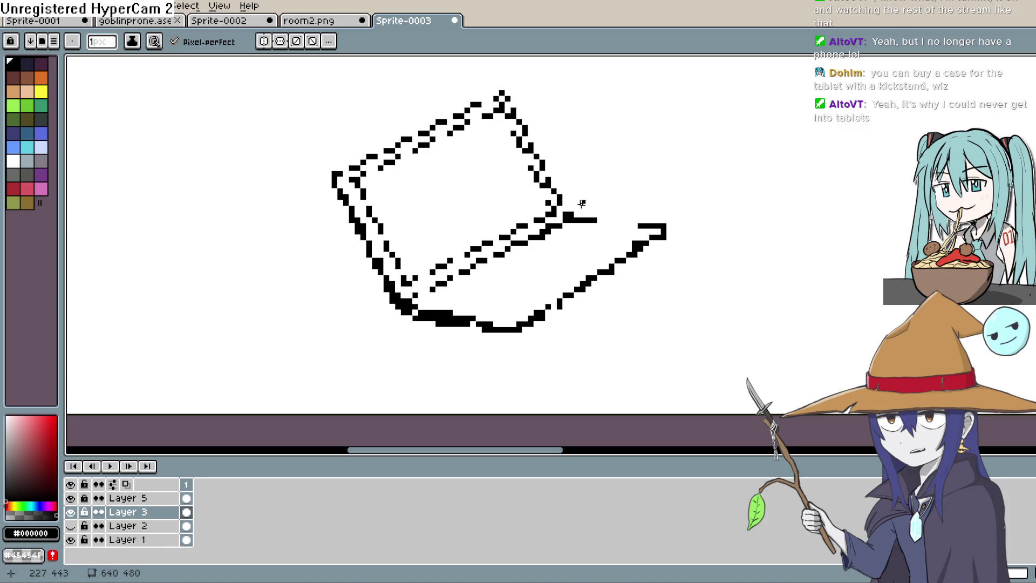
Thicken the laptop's top-left screen edge and bottom edge and extend the right hinge line
mouse_move(500, 97)
mouse_down()
mouse_move(349, 174)
mouse_move(425, 293)
mouse_up()
drag(480, 322, 512, 325)
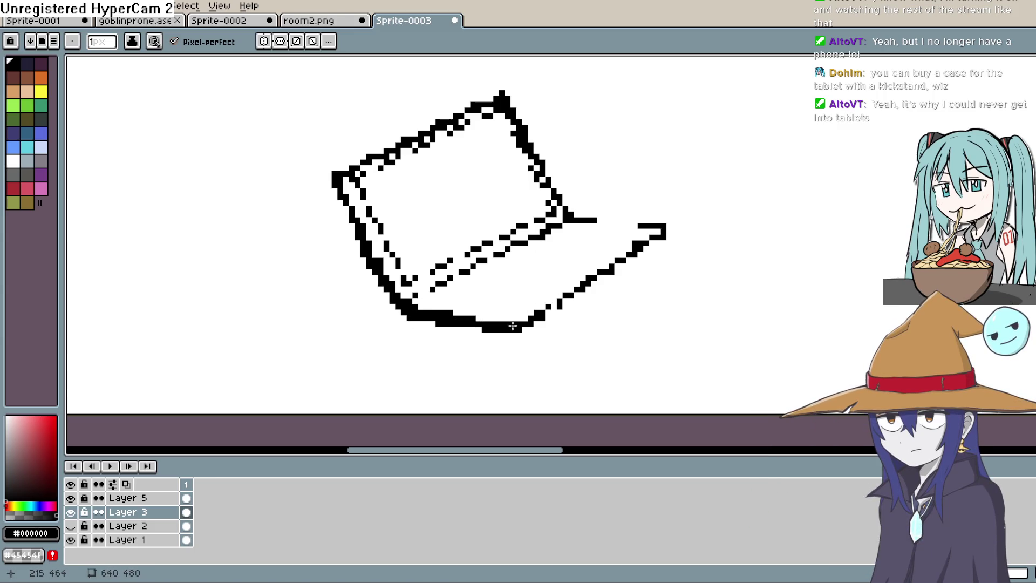
drag(660, 229, 600, 220)
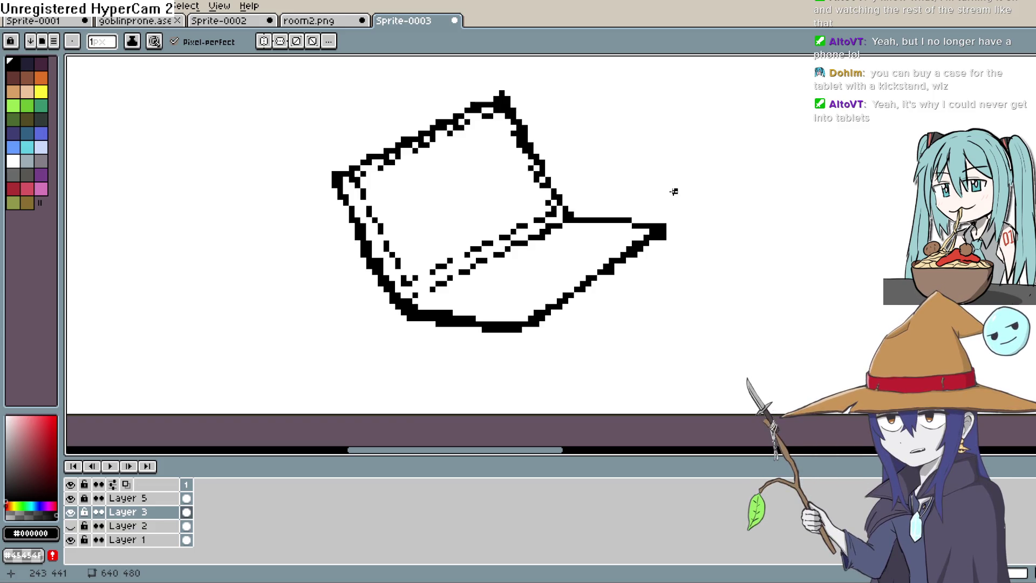
scroll(674, 192, up, 1)
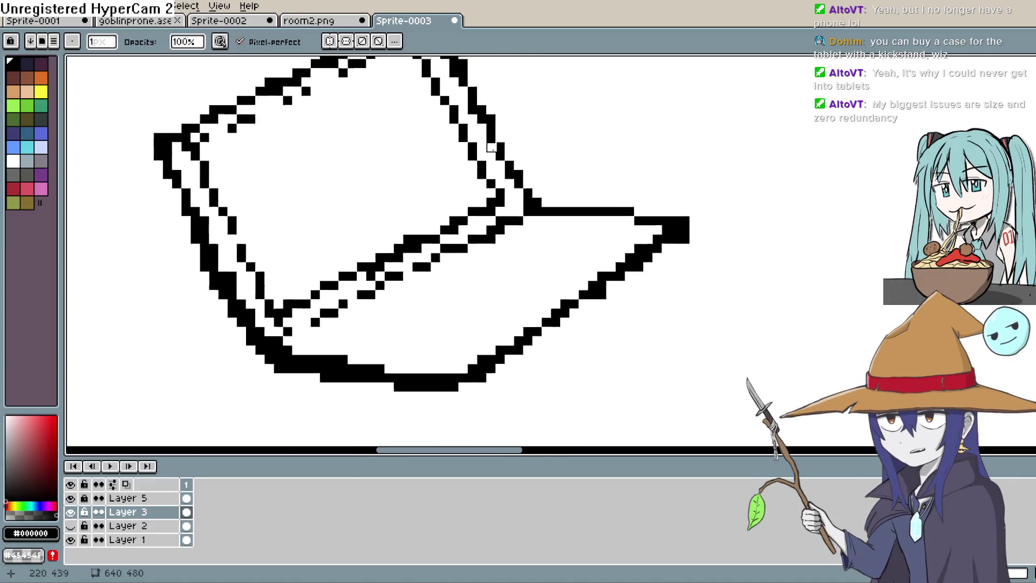
scroll(674, 192, down, 4)
scroll(701, 194, up, 2)
scroll(656, 223, up, 1)
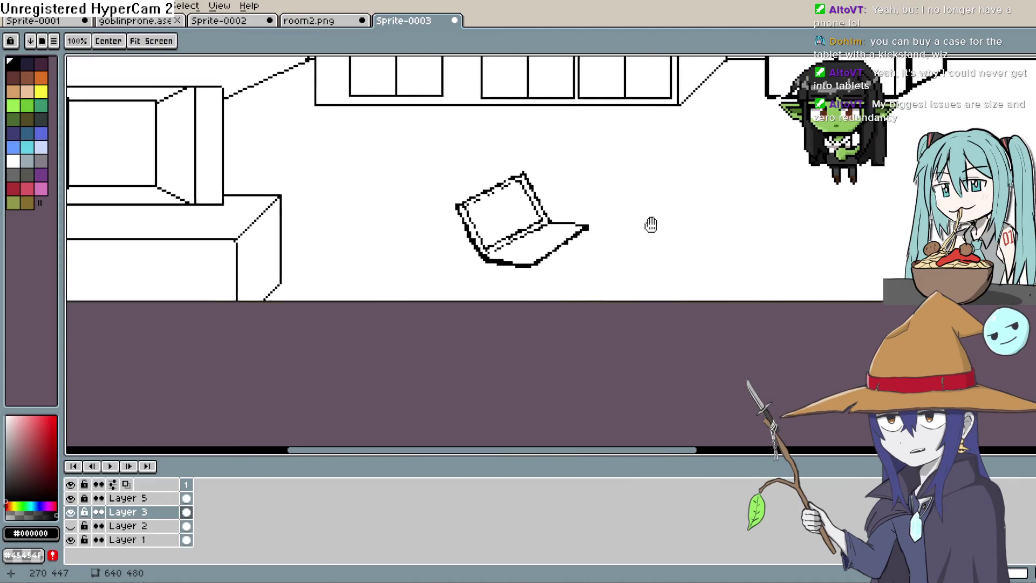
scroll(640, 235, up, 1)
scroll(575, 245, up, 2)
scroll(575, 246, up, 2)
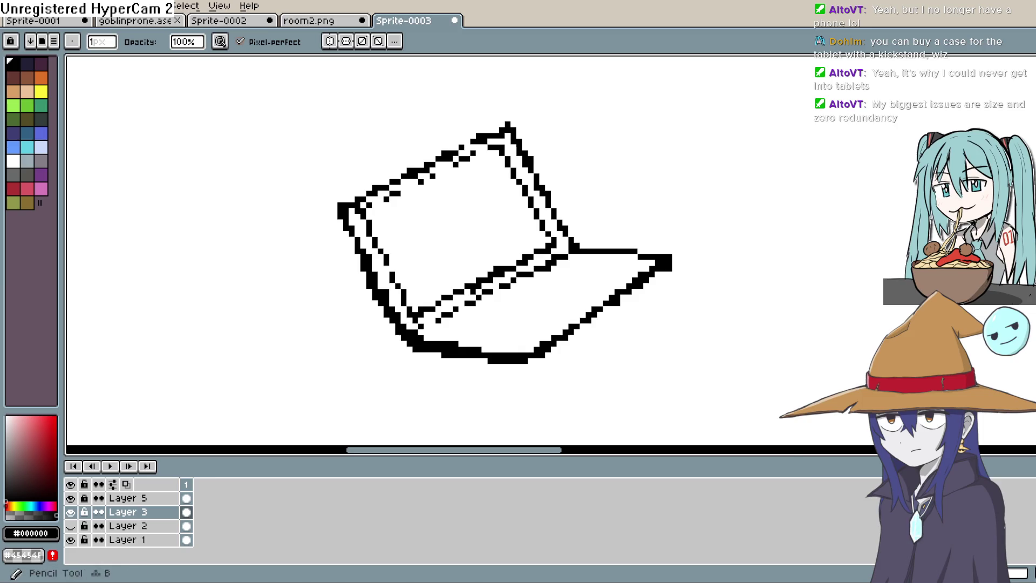
scroll(696, 110, up, 1)
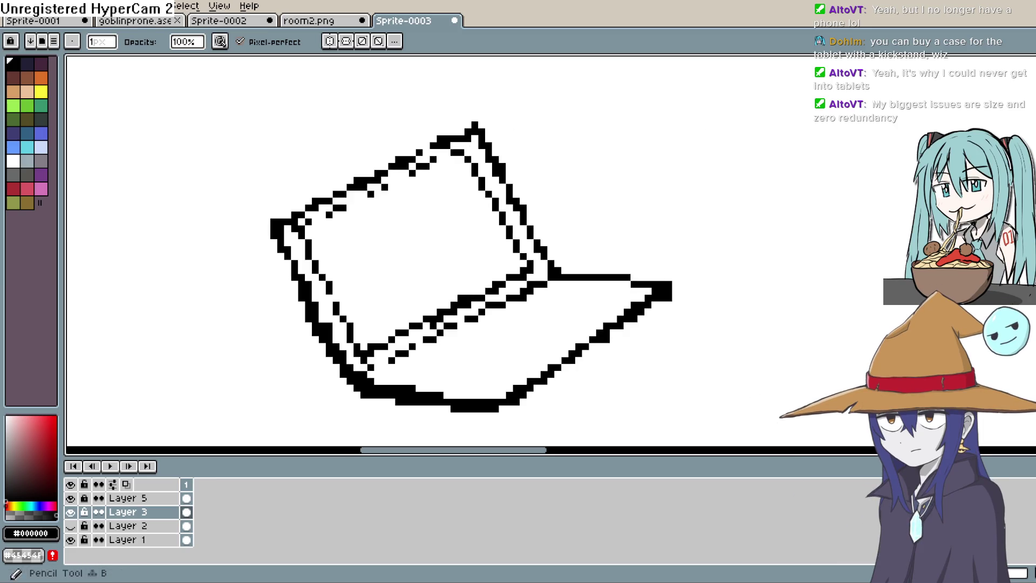
Redraw the screen's inner top edge and thin its thick outer left corner
key(l)
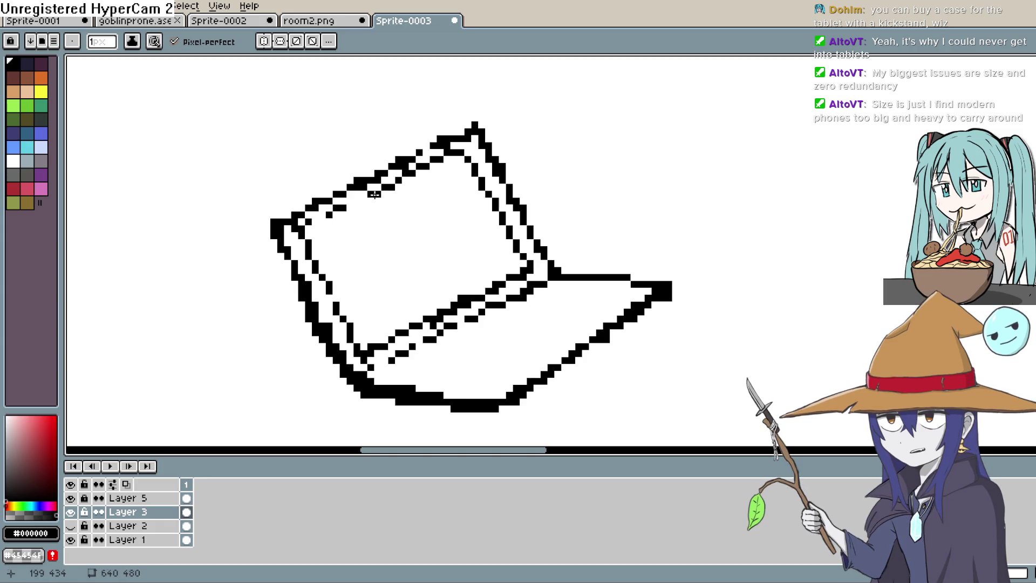
drag(364, 201, 321, 217)
drag(316, 203, 308, 222)
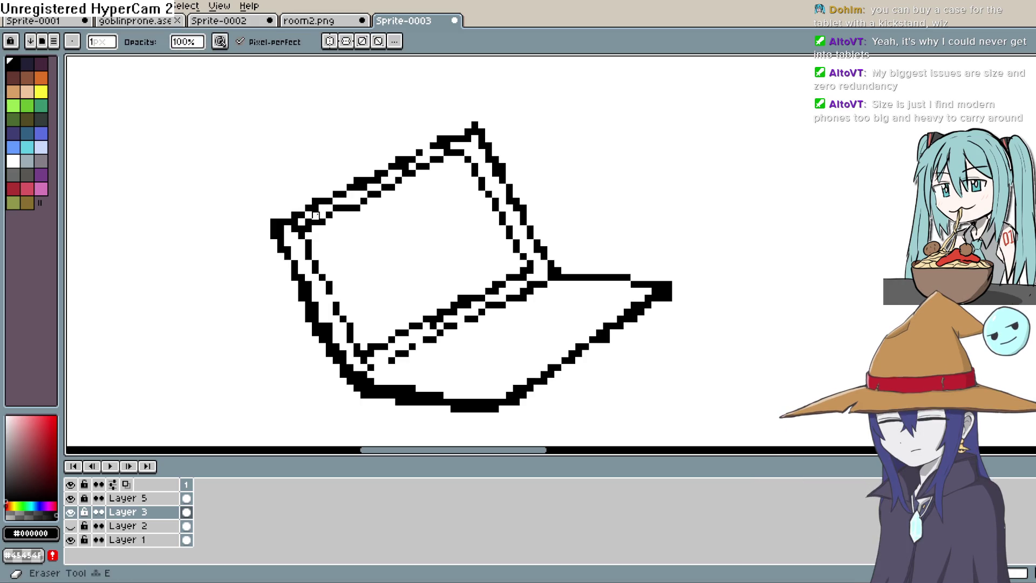
click(274, 250)
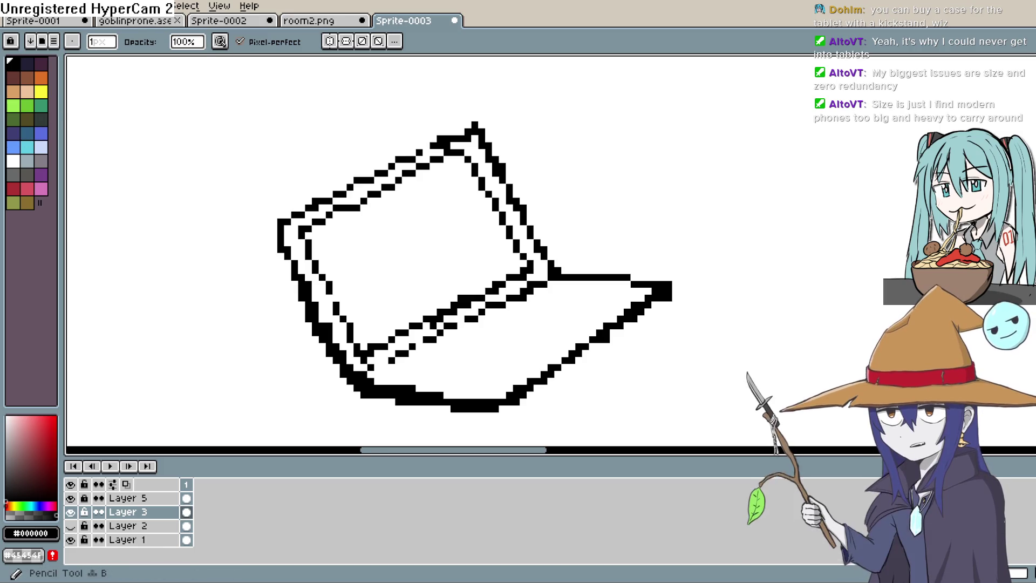
Erase the pointed peak of the laptop screen's top corner
click(1021, 101)
key(space)
mouse_move(421, 223)
mouse_down()
mouse_move(415, 249)
mouse_move(431, 256)
mouse_up()
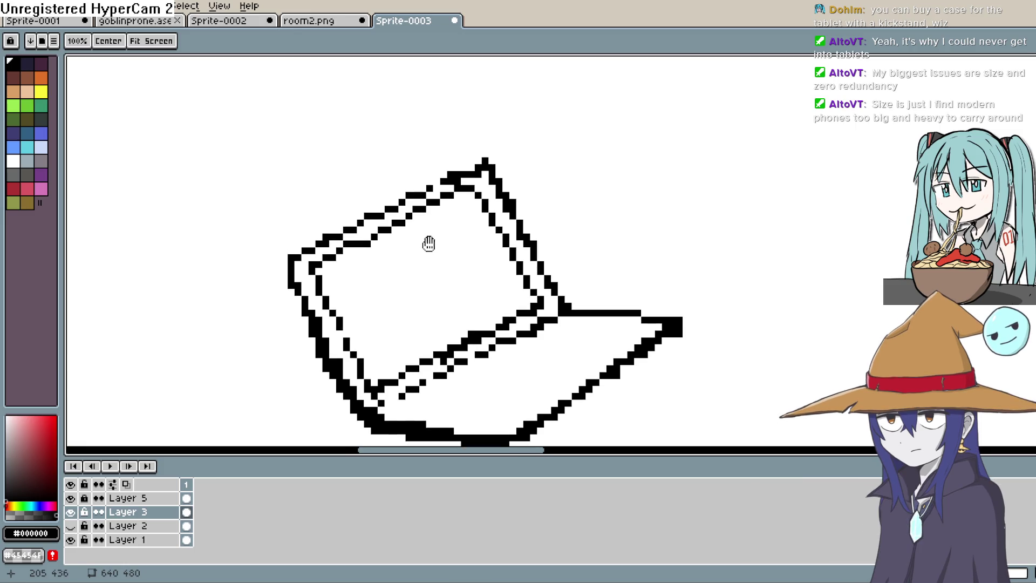
drag(428, 244, 494, 219)
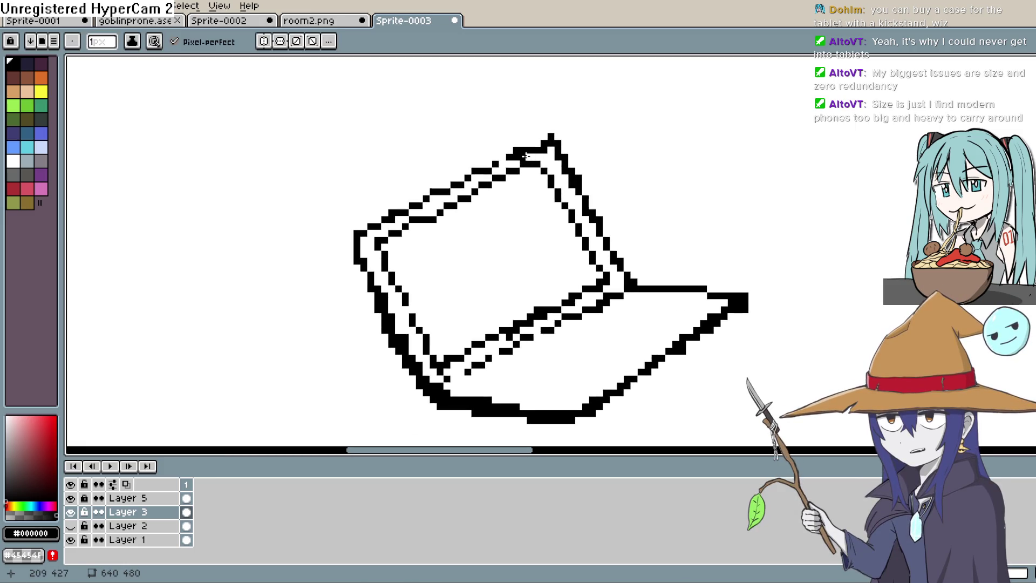
key(e)
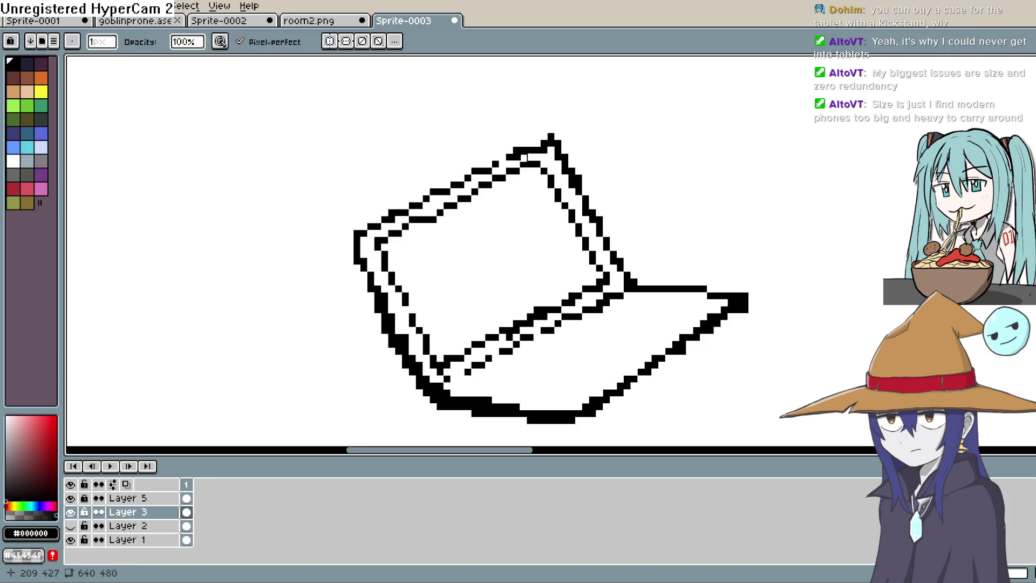
drag(552, 150, 558, 138)
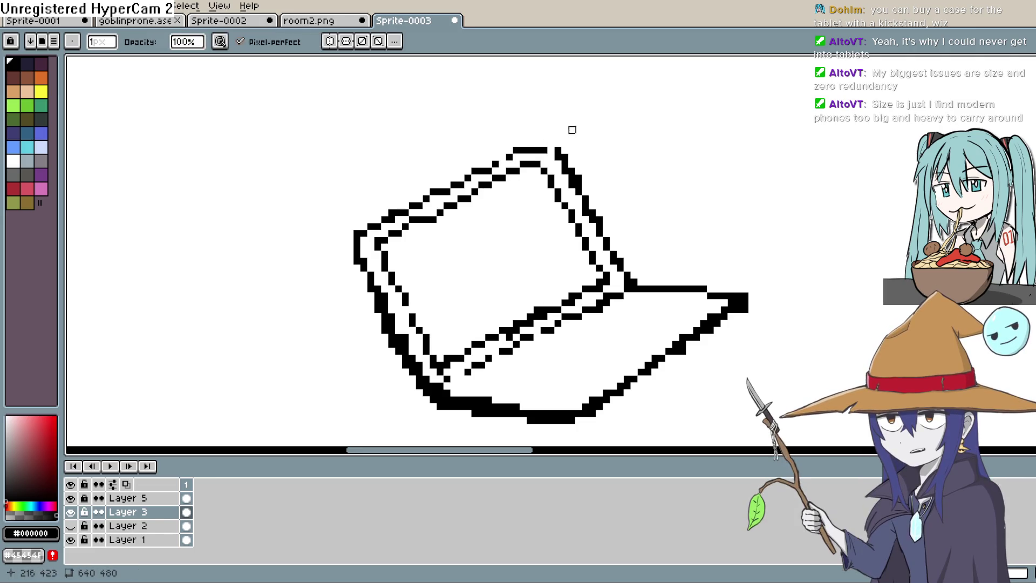
click(565, 130)
key(b)
key(b)
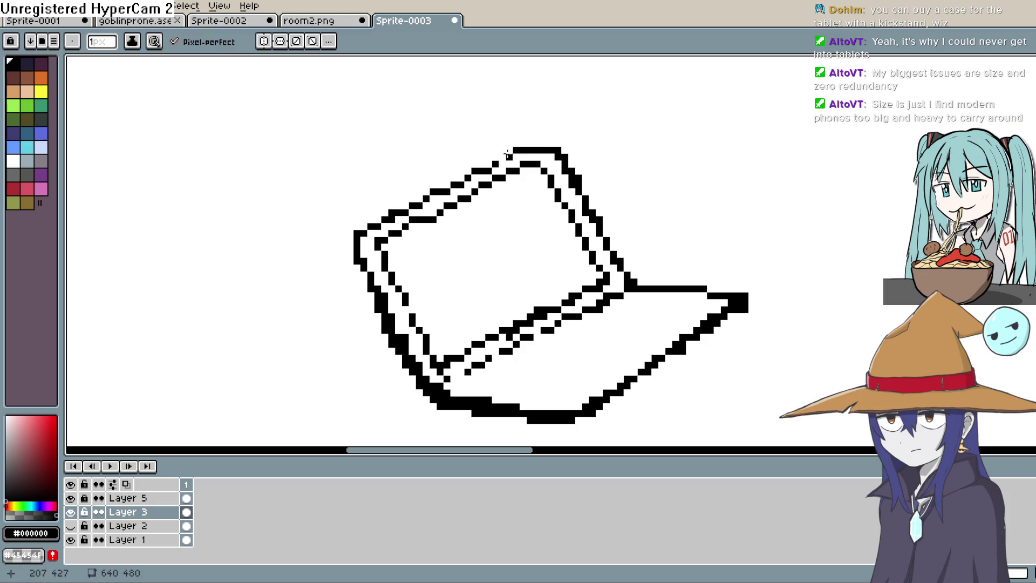
Clear the stray pixels along the laptop's hinge line
drag(565, 115, 688, 105)
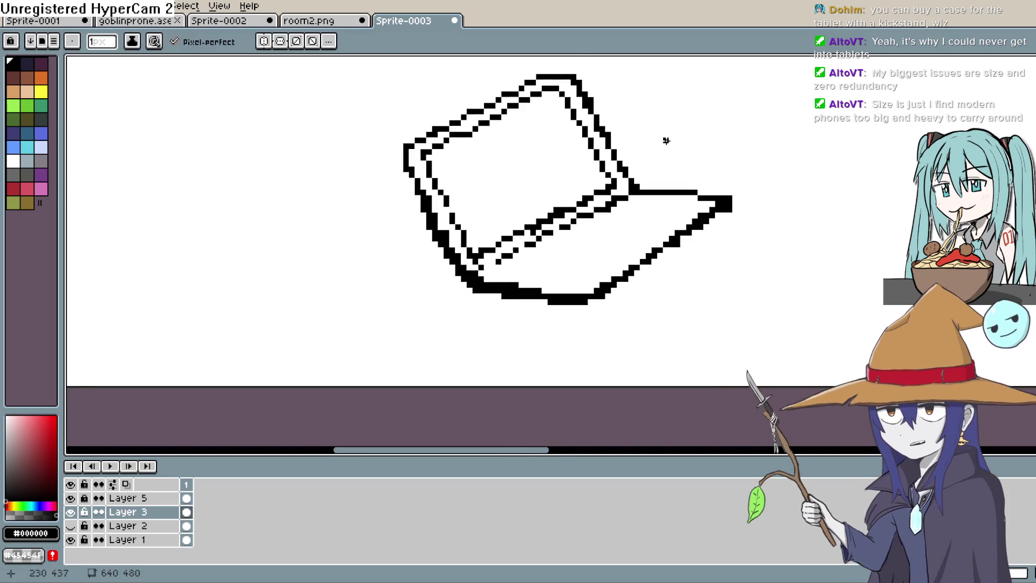
scroll(713, 138, down, 3)
scroll(713, 138, down, 1)
scroll(679, 243, up, 3)
scroll(615, 187, up, 3)
scroll(566, 210, up, 1)
scroll(560, 216, up, 1)
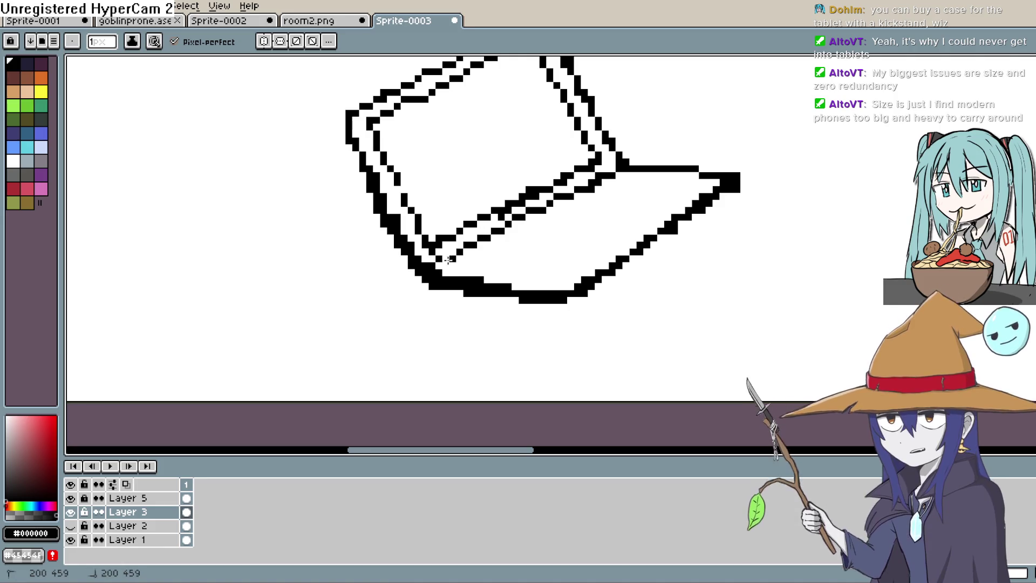
drag(624, 195, 601, 241)
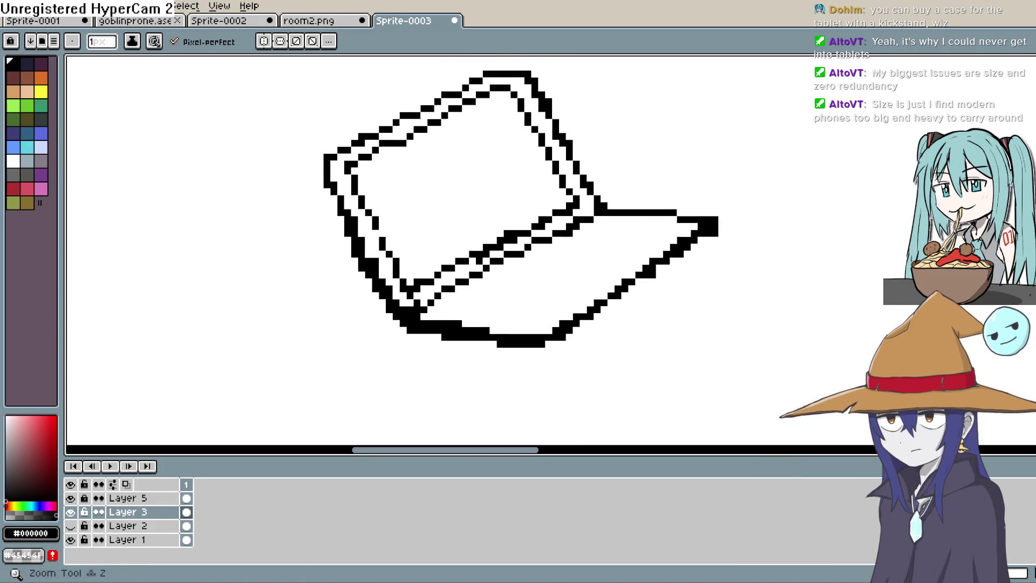
key(b)
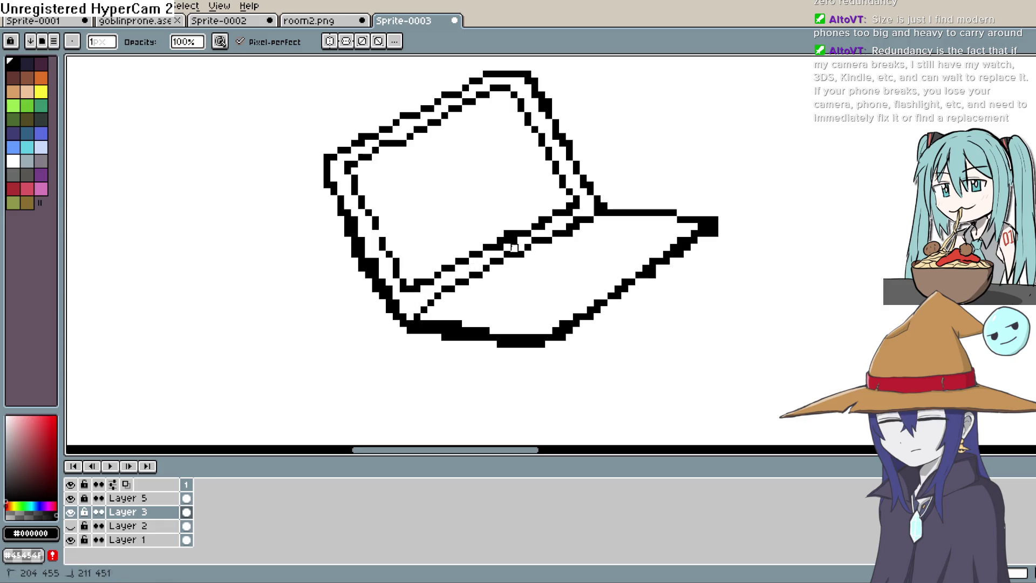
drag(558, 217, 584, 206)
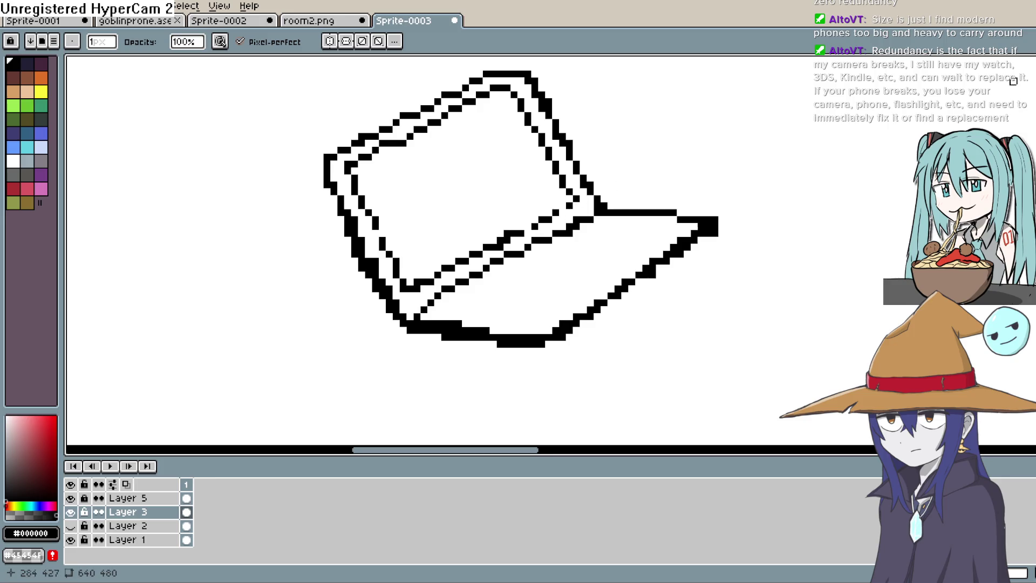
key(b)
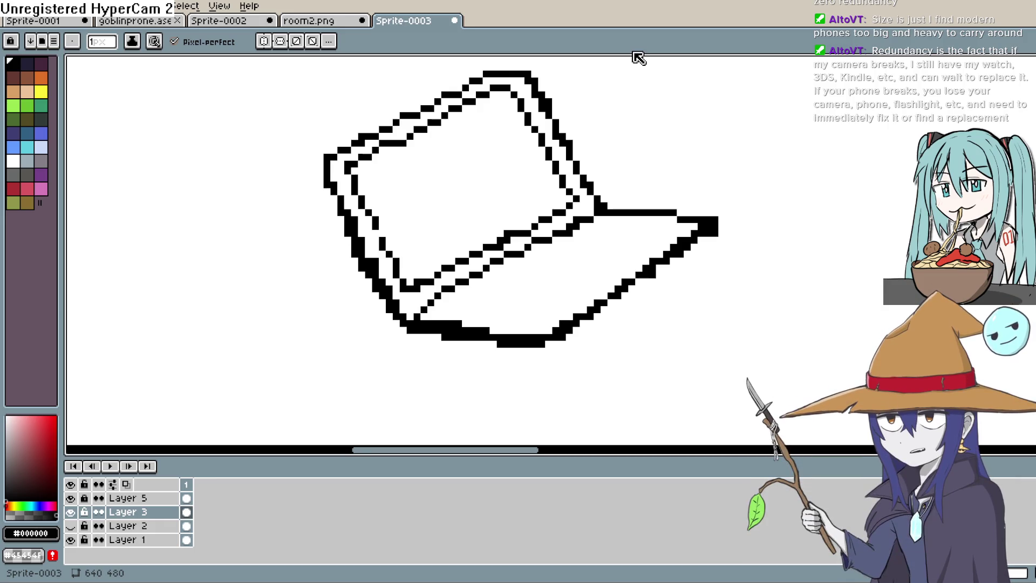
Replace the laptop base's thick bottom band with two thin parallel lines showing its thickness
middle_click(609, 177)
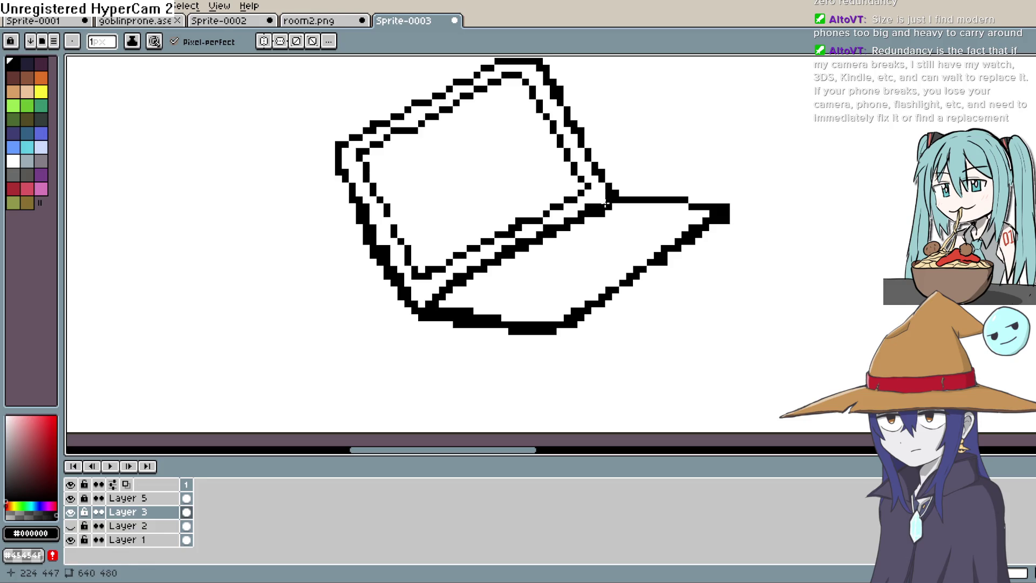
key(e)
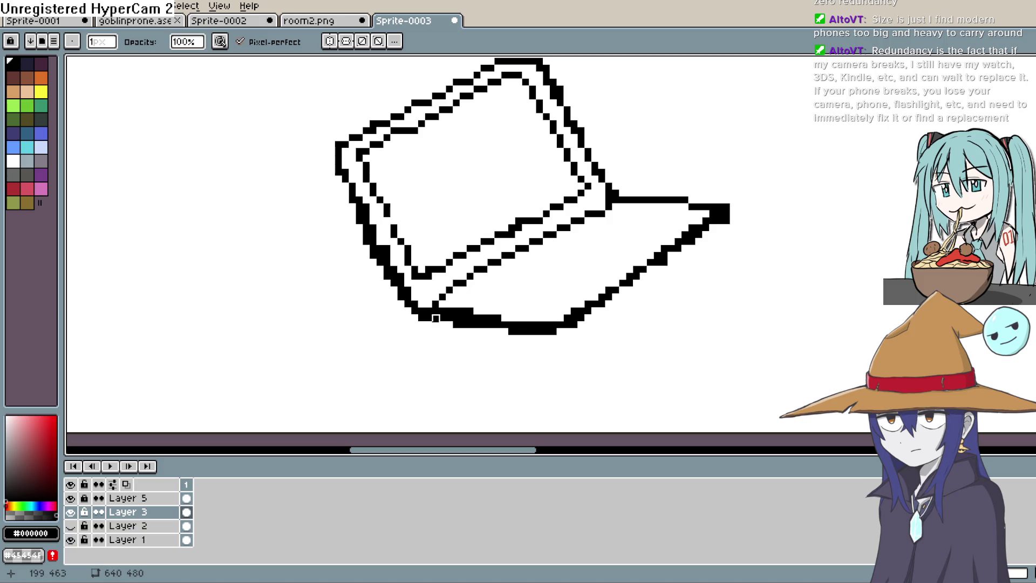
mouse_move(559, 291)
mouse_down()
mouse_move(642, 259)
mouse_move(579, 275)
mouse_move(510, 272)
mouse_move(479, 255)
mouse_up()
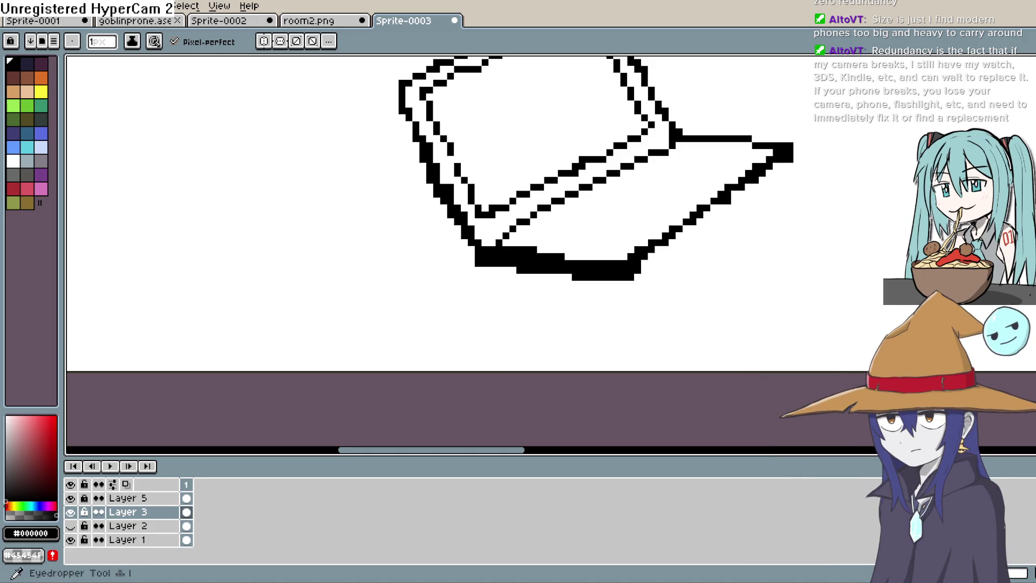
key(e)
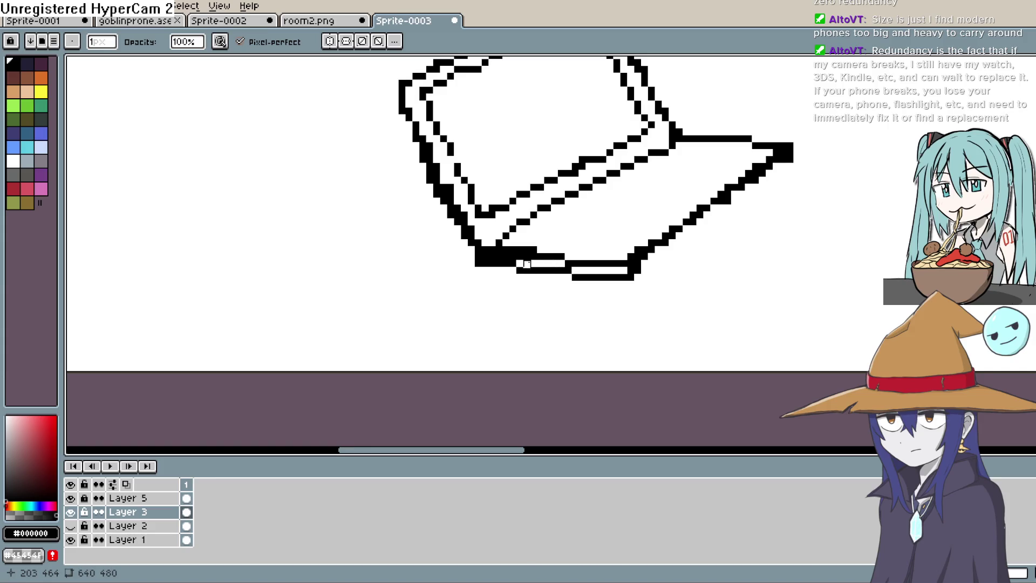
drag(639, 264, 531, 304)
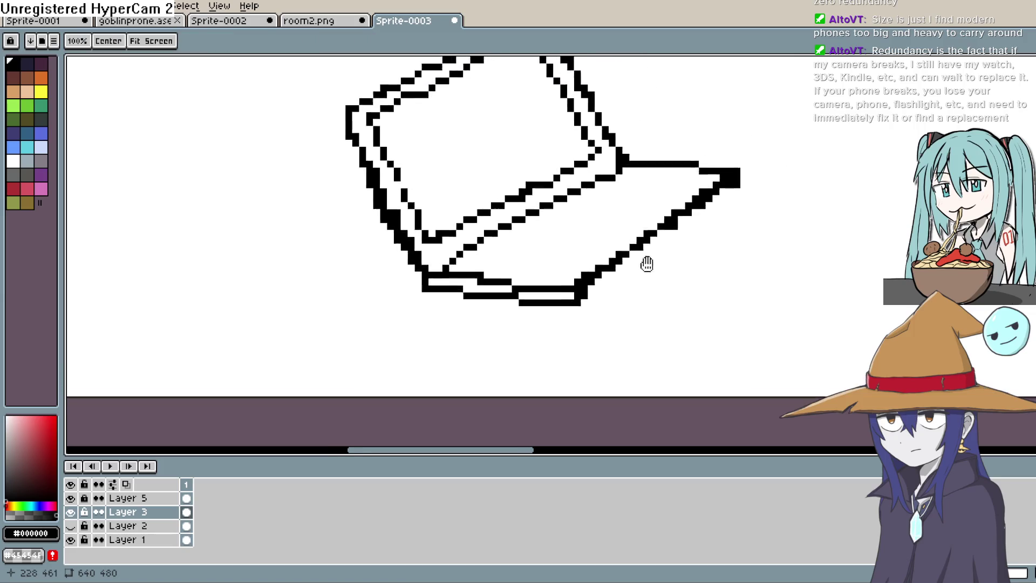
key(b)
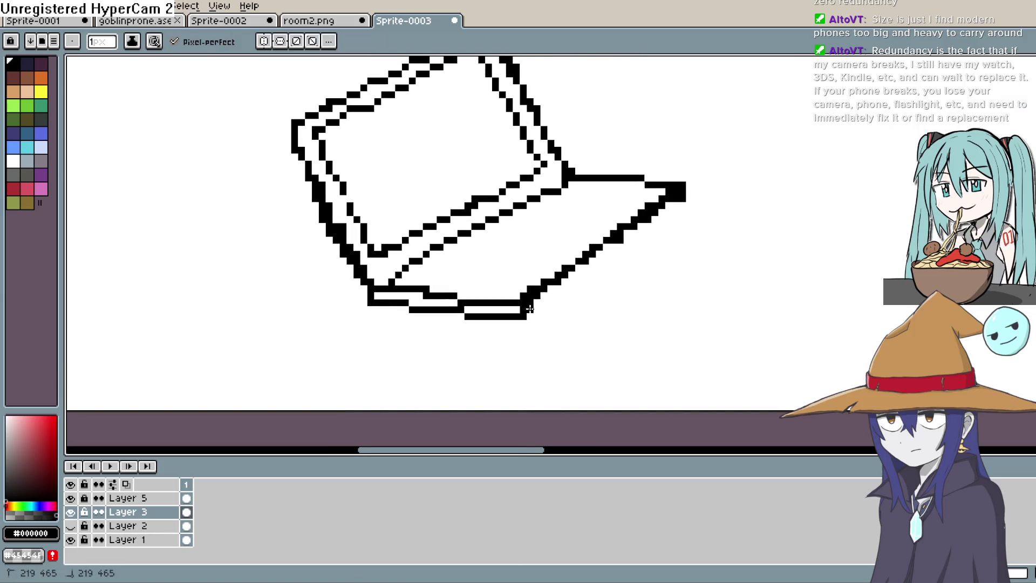
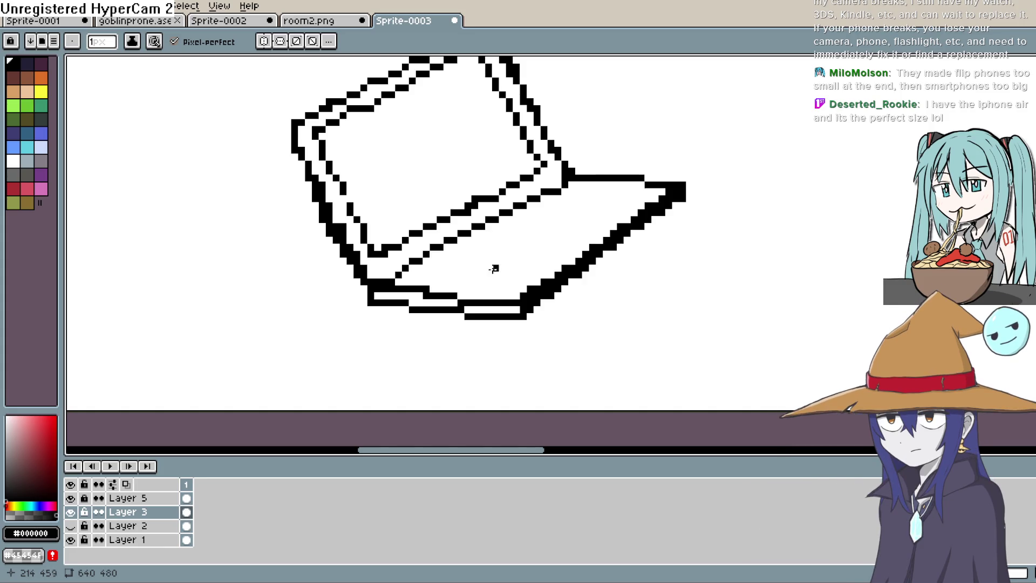
Try a few hinge pixels and a first diagonal key line on the laptop, undoing each attempt
drag(482, 268, 494, 339)
drag(734, 221, 761, 170)
mouse_move(653, 215)
mouse_down()
mouse_move(612, 204)
mouse_move(583, 236)
mouse_up()
click(615, 201)
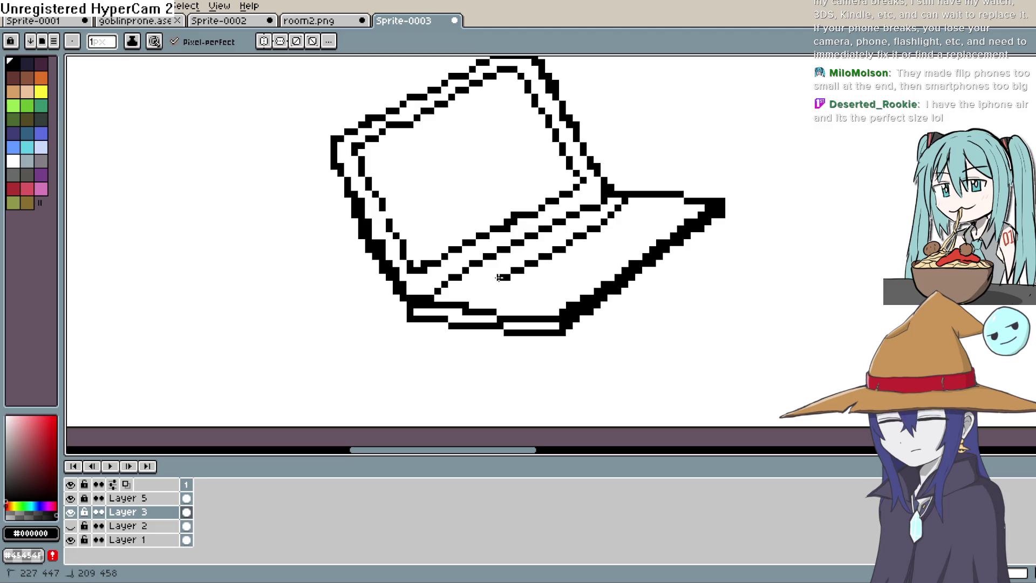
key(ctrl+z)
mouse_move(589, 271)
mouse_down()
mouse_move(623, 238)
mouse_move(651, 247)
mouse_move(603, 243)
mouse_move(577, 287)
mouse_up()
key(ctrl+z)
Fill the laptop base with rows of diagonal key lines and key pixels forming a keyboard
drag(662, 201, 546, 309)
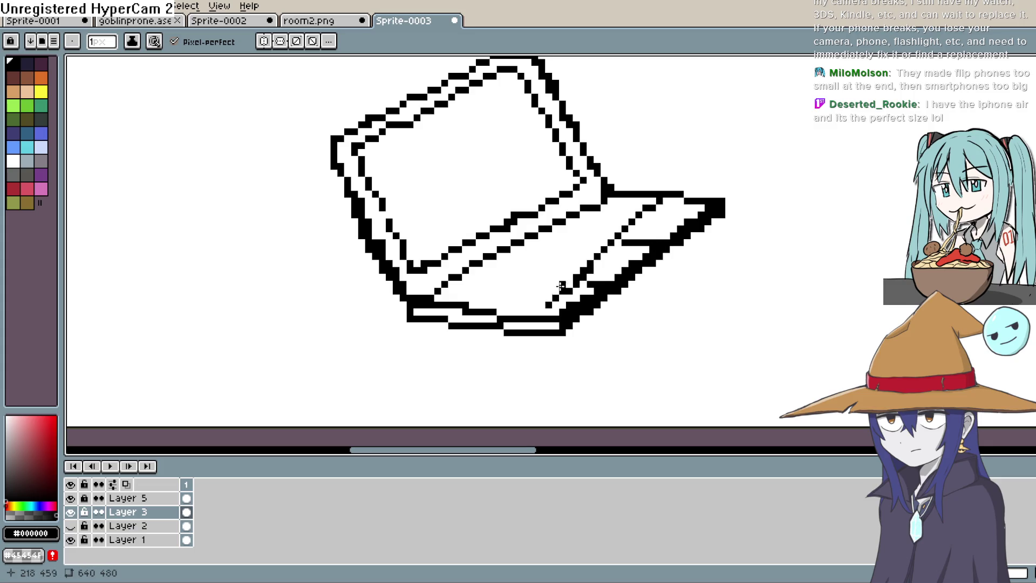
drag(465, 301, 591, 214)
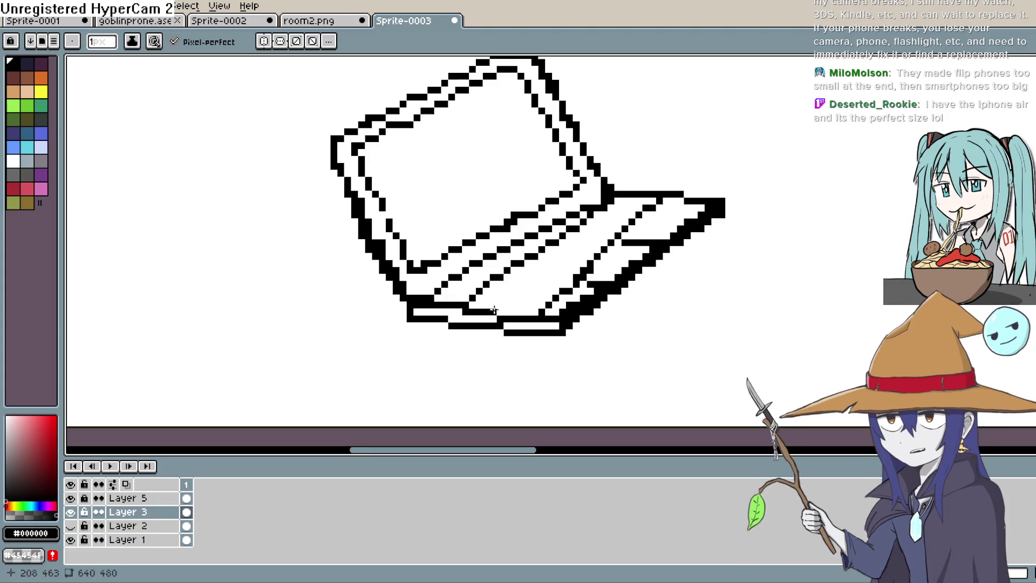
drag(494, 311, 585, 240)
drag(579, 243, 640, 194)
mouse_move(583, 249)
mouse_down()
mouse_move(535, 260)
mouse_move(526, 279)
mouse_move(563, 285)
mouse_up()
mouse_move(450, 290)
mouse_down()
mouse_move(528, 287)
mouse_move(542, 301)
mouse_up()
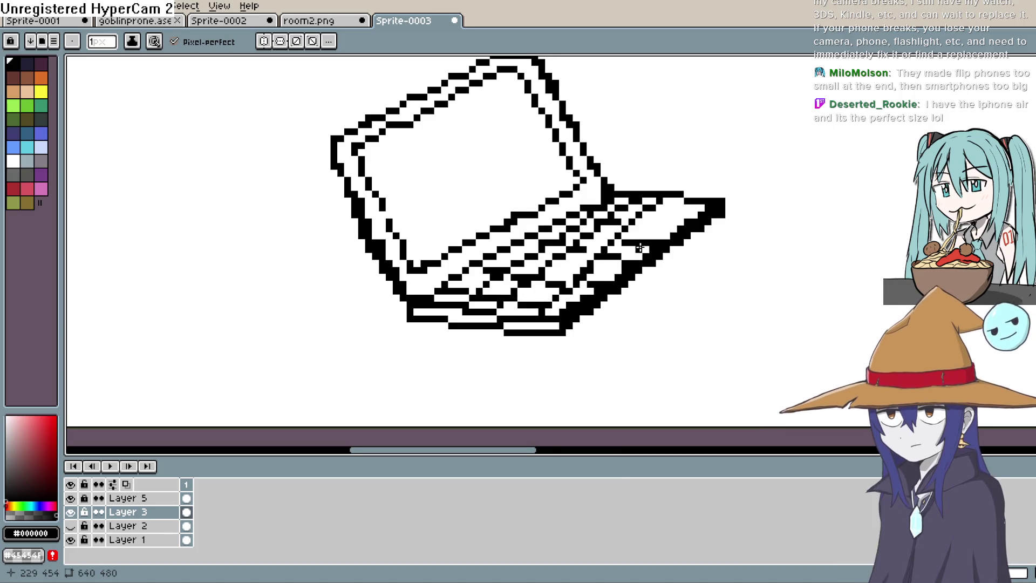
scroll(627, 261, down, 4)
scroll(688, 235, down, 2)
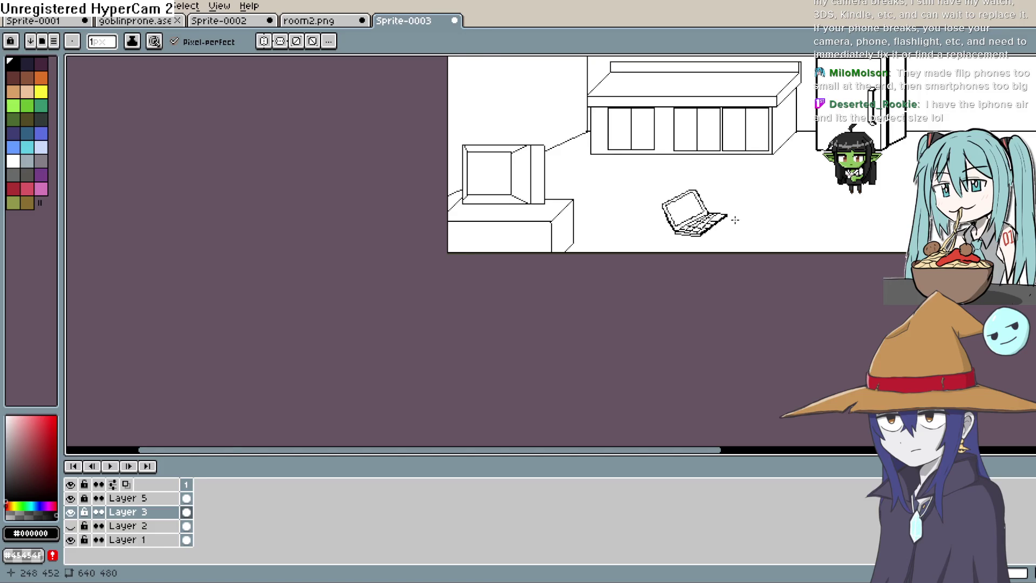
scroll(734, 220, up, 1)
scroll(664, 275, up, 1)
scroll(663, 276, up, 1)
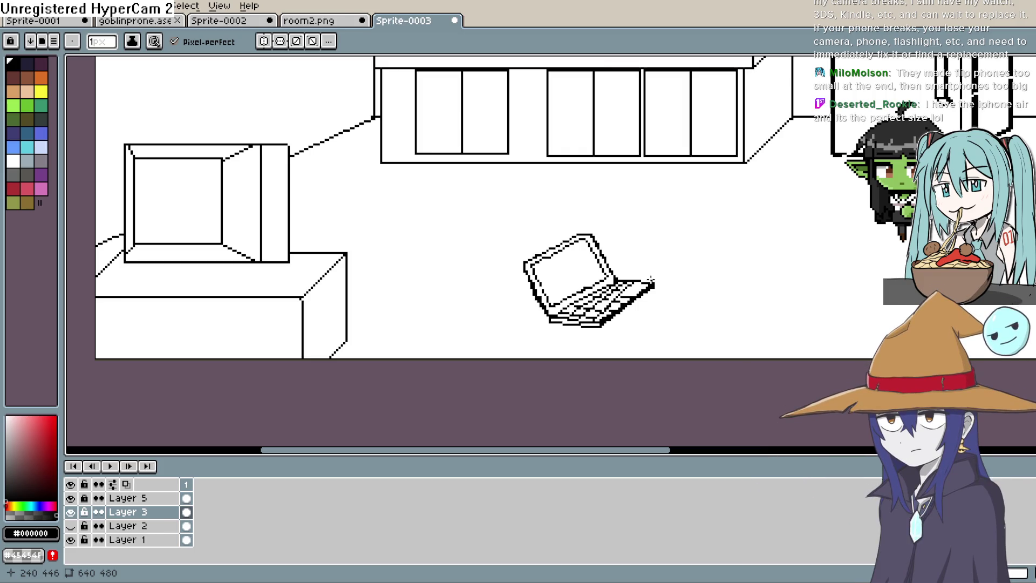
Draw a face with two eyes and a mouth on the laptop screen, then undo it
drag(654, 279, 599, 243)
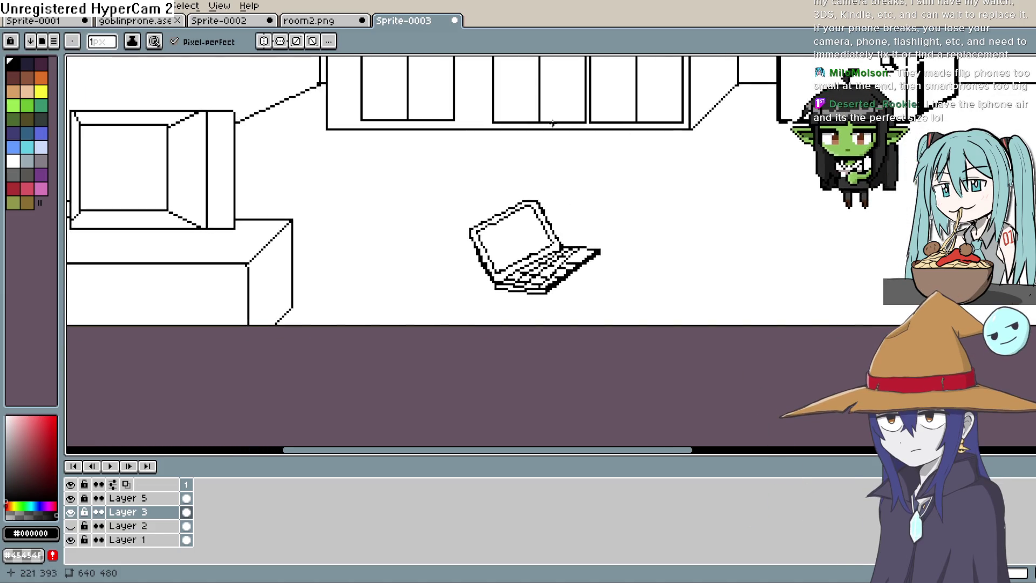
scroll(601, 204, down, 1)
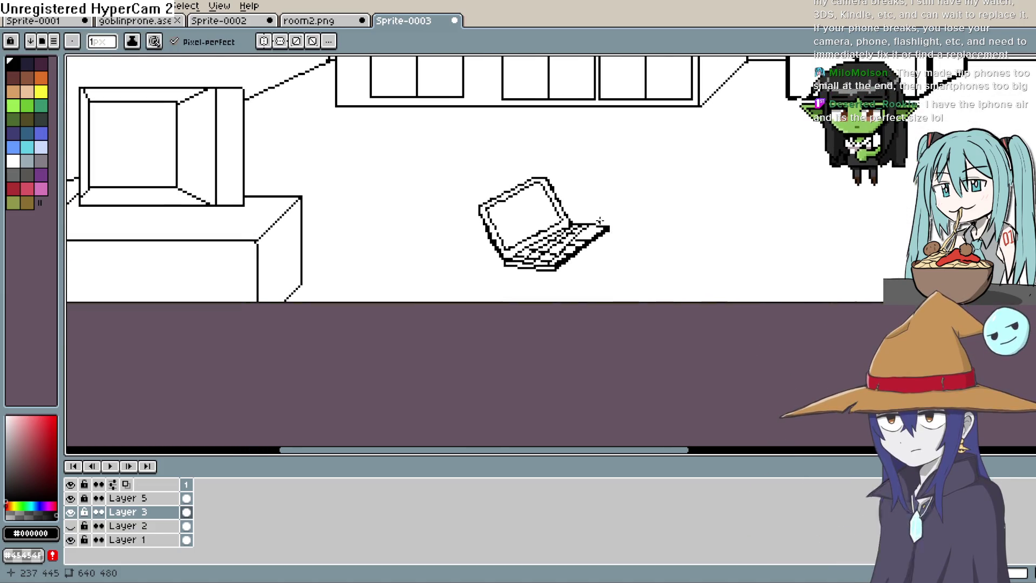
scroll(601, 211, up, 1)
scroll(601, 222, up, 1)
scroll(620, 255, up, 1)
scroll(619, 254, up, 1)
drag(501, 251, 478, 276)
click(432, 206)
click(455, 188)
drag(434, 227, 465, 231)
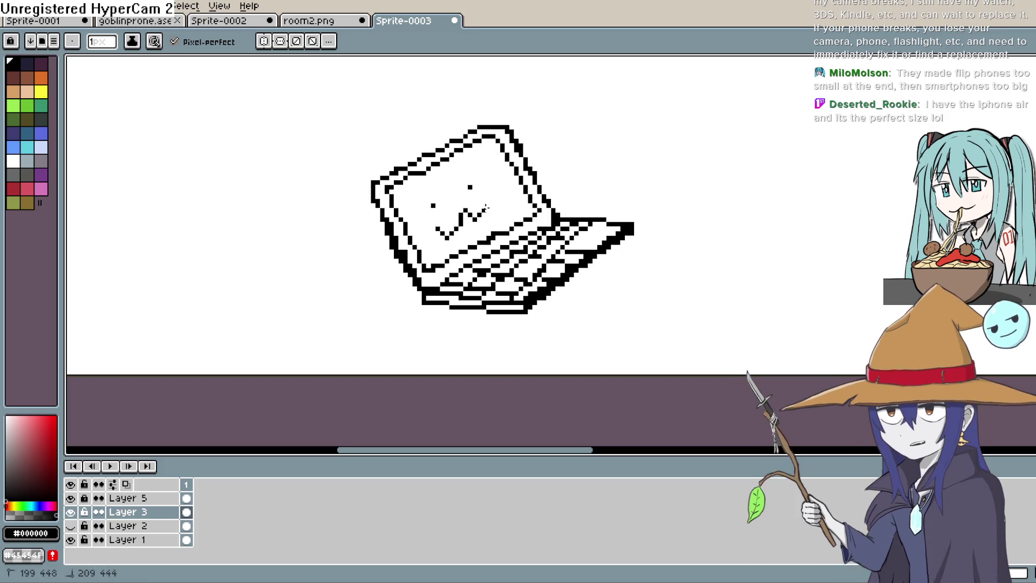
key(ctrl+z)
key(ctrl+z)
key(ctrl+z)
scroll(595, 174, down, 1)
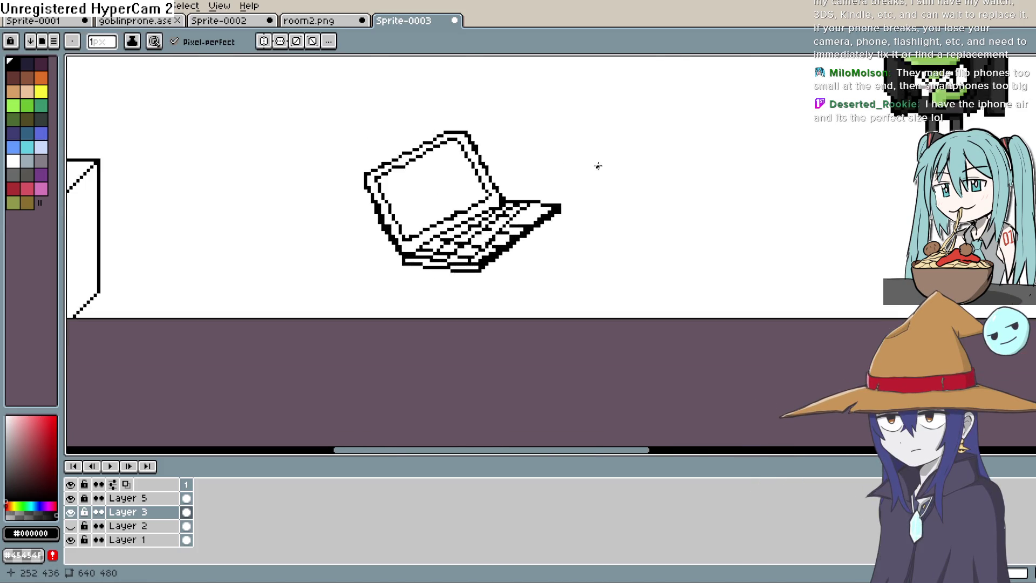
scroll(595, 174, down, 2)
Sketch a small rounded pillow outline on the floor beside the laptop
drag(599, 202, 498, 230)
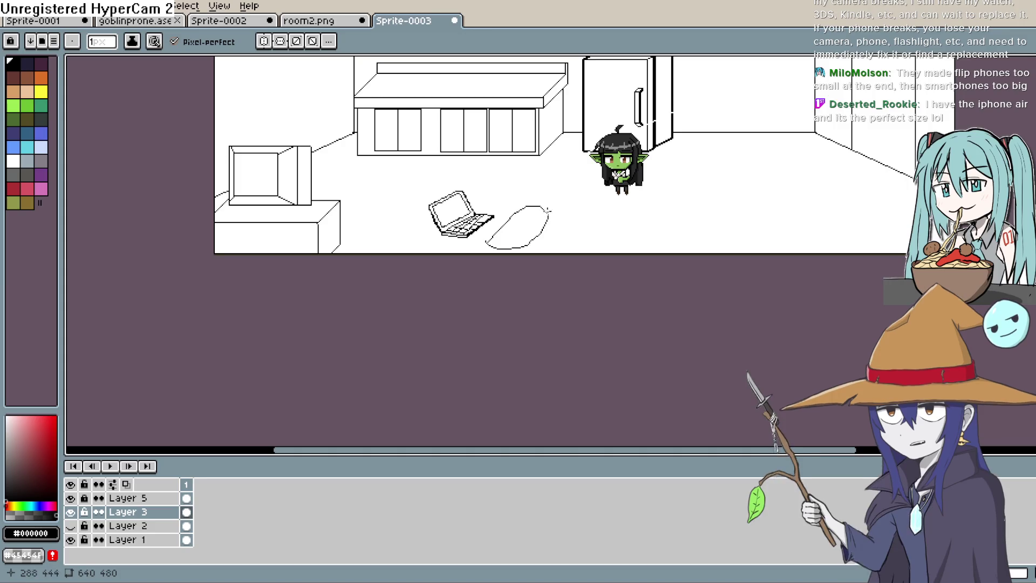
drag(549, 208, 530, 235)
Extend the pillow outline rightward into a long sleeping-bag shape
mouse_move(668, 203)
mouse_down()
mouse_move(716, 223)
mouse_move(666, 250)
mouse_up()
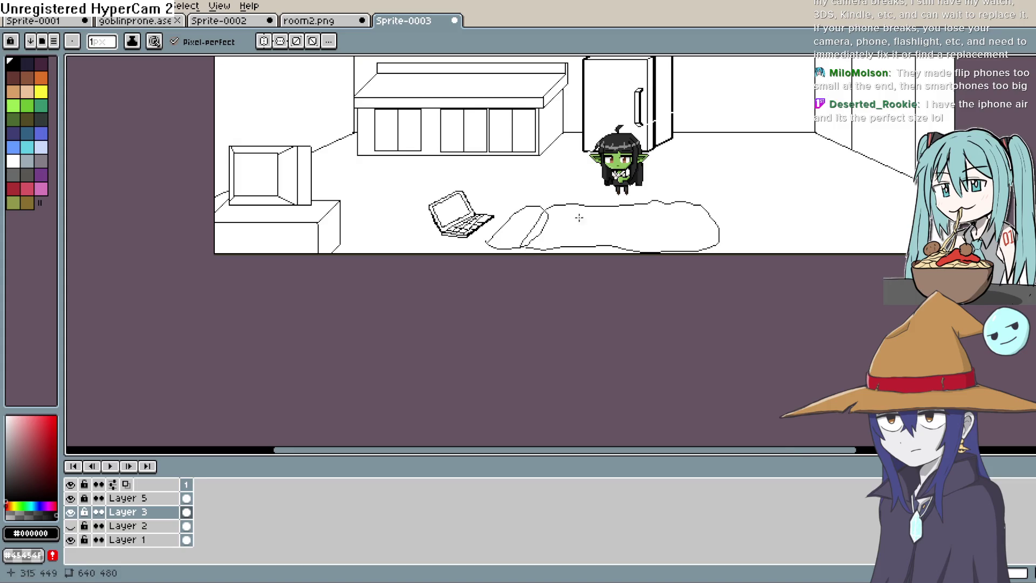
drag(756, 164, 777, 161)
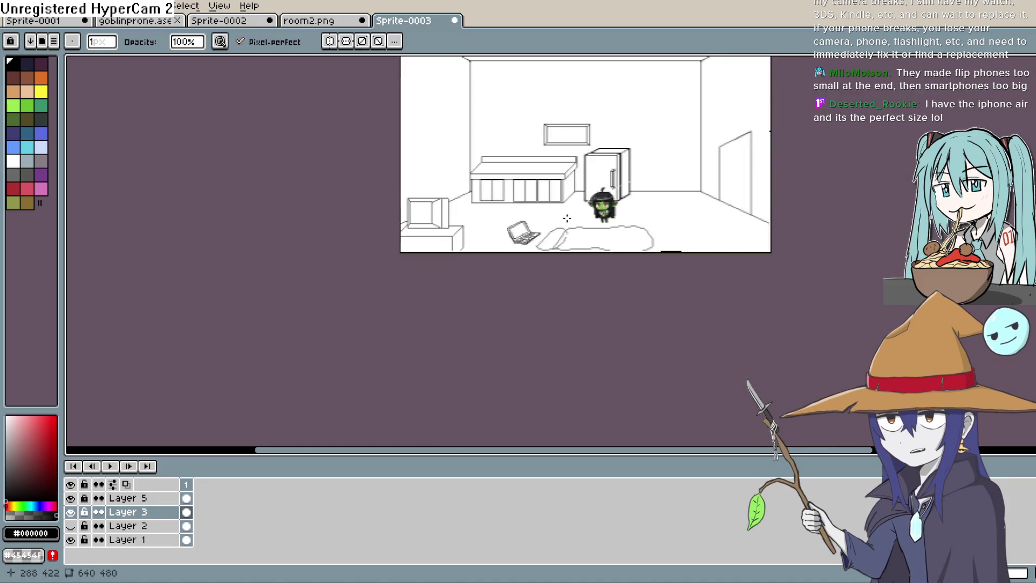
scroll(568, 218, up, 2)
scroll(568, 217, up, 2)
scroll(587, 203, up, 1)
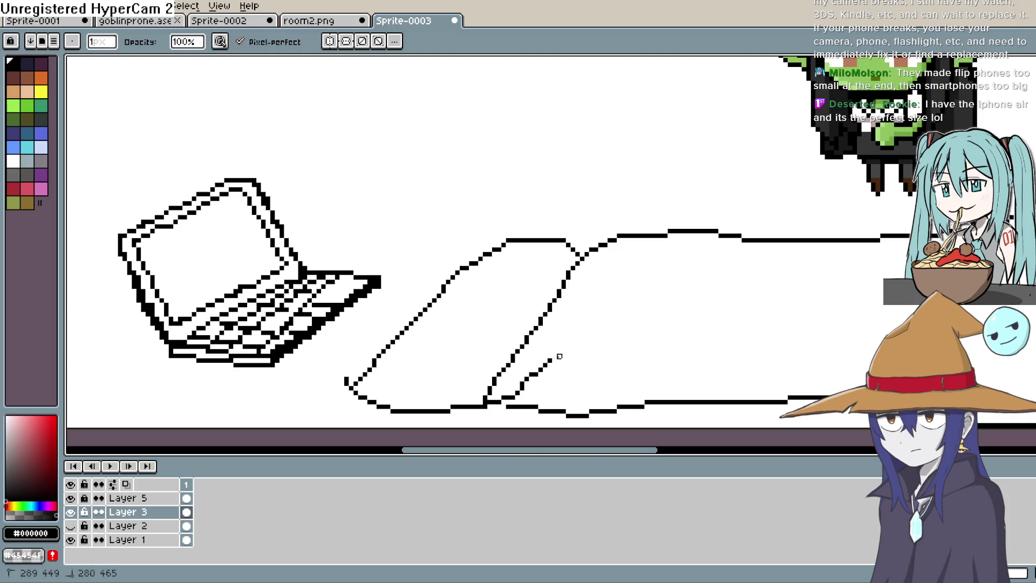
click(521, 389)
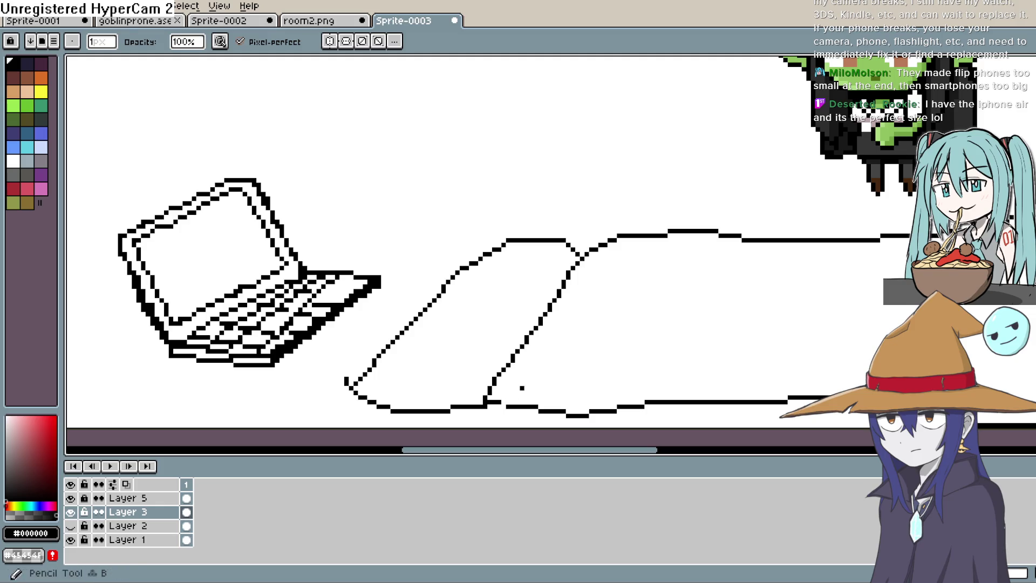
Draw a short fold line near the sleeping bag's left end
key(h)
drag(607, 368, 501, 308)
drag(517, 186, 512, 223)
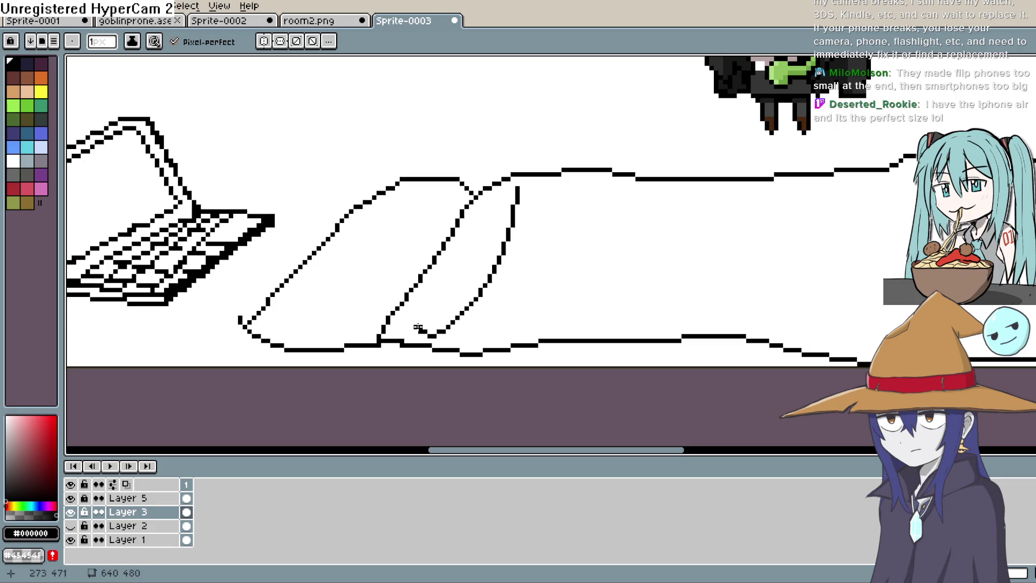
Draw the first curved fold lines across the sleeping bag, redoing a bad stroke
drag(518, 336, 444, 307)
drag(484, 258, 535, 164)
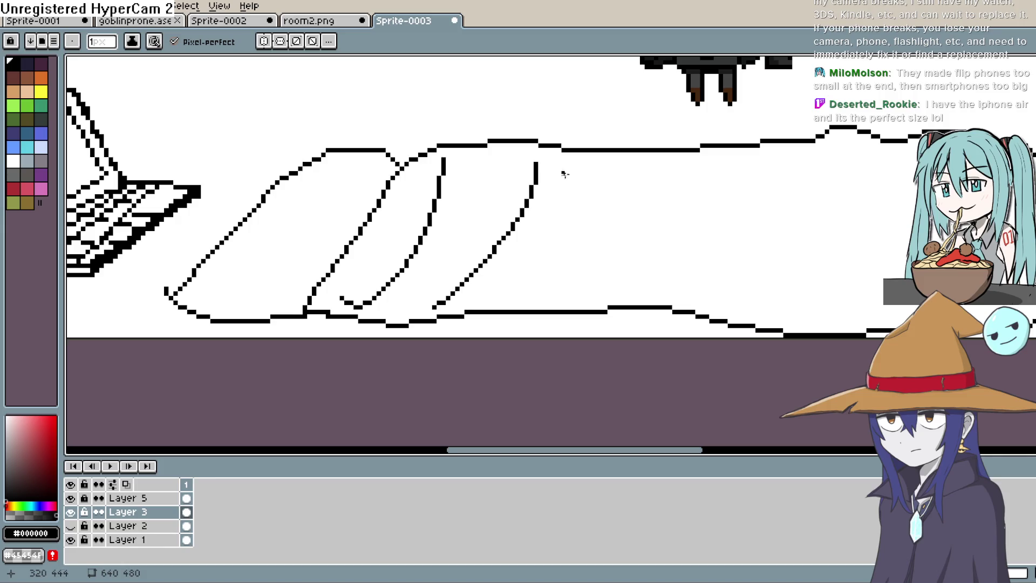
key(ctrl+z)
drag(549, 299, 599, 218)
drag(678, 228, 650, 285)
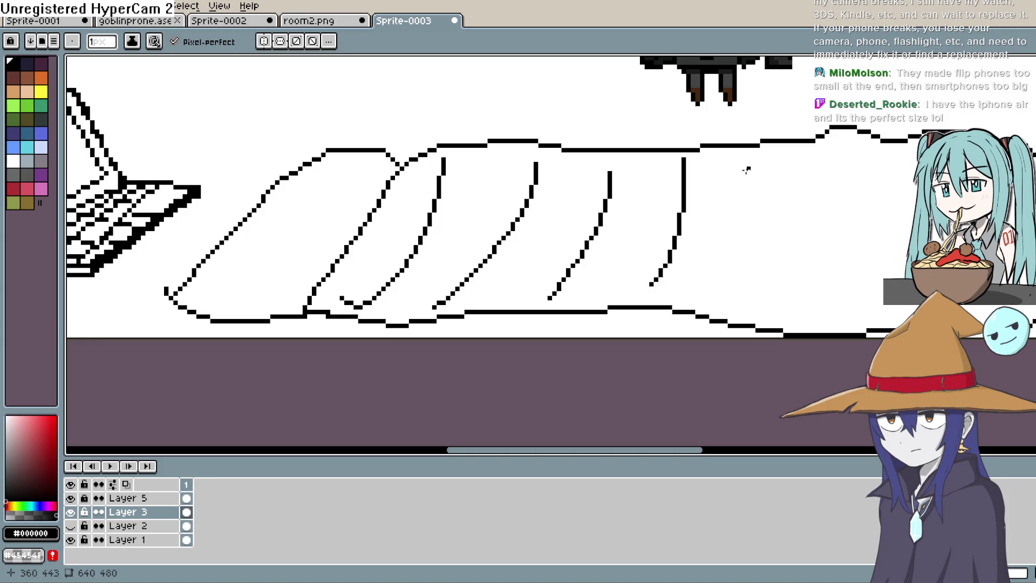
Add further fold lines toward the right, undoing the stray and rightmost ones
drag(758, 194, 733, 304)
key(ctrl+z)
scroll(729, 243, down, 2)
drag(667, 153, 650, 257)
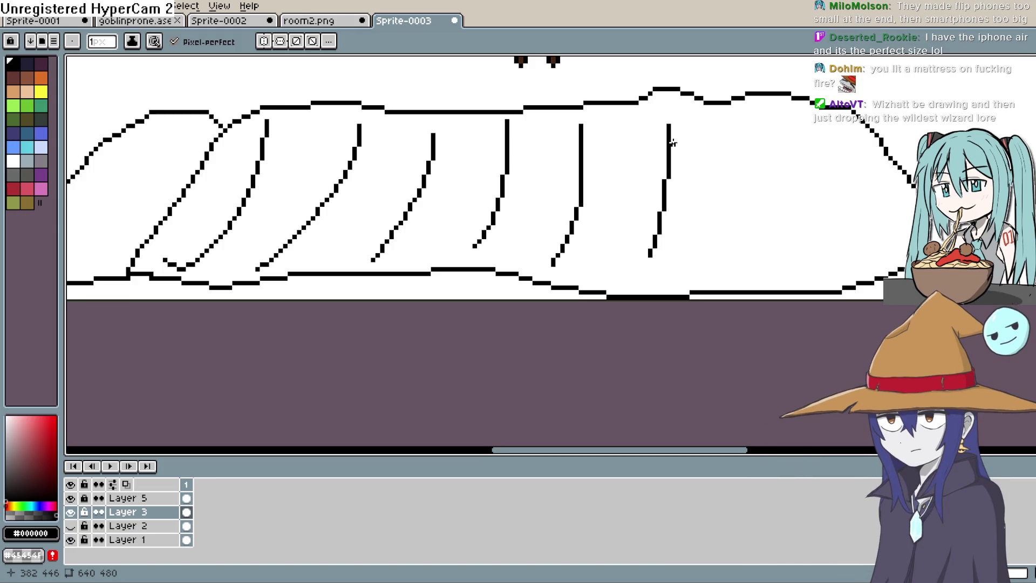
key(ctrl+z)
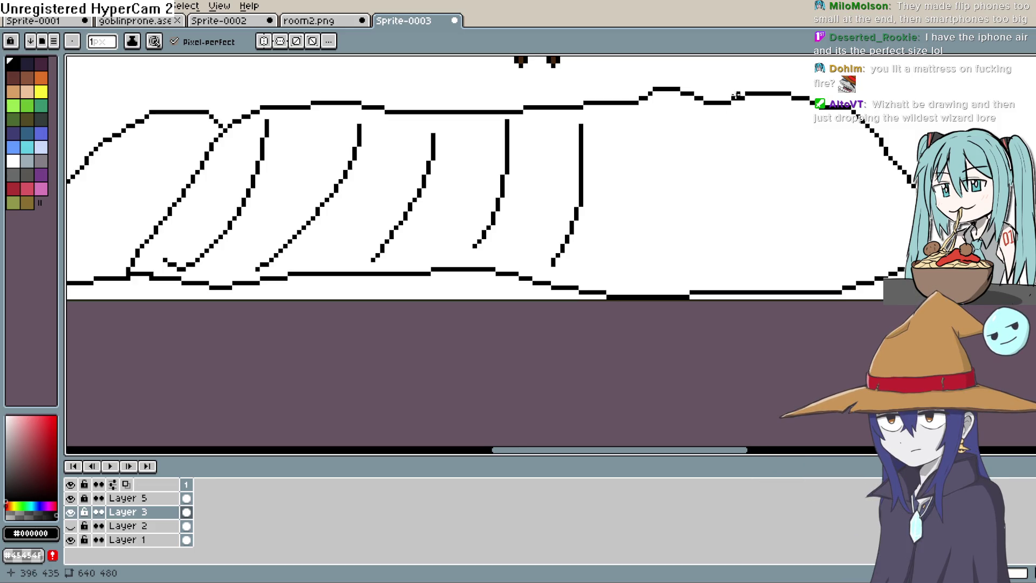
Draw two curved folds at the sleeping bag's rounded right end
drag(720, 97, 643, 216)
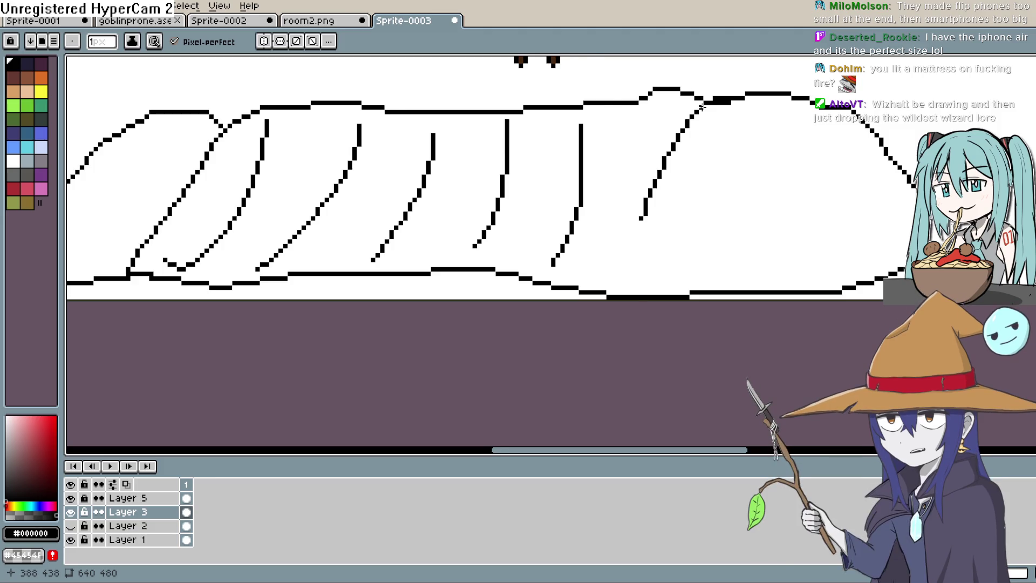
scroll(708, 121, down, 1)
drag(714, 145, 647, 158)
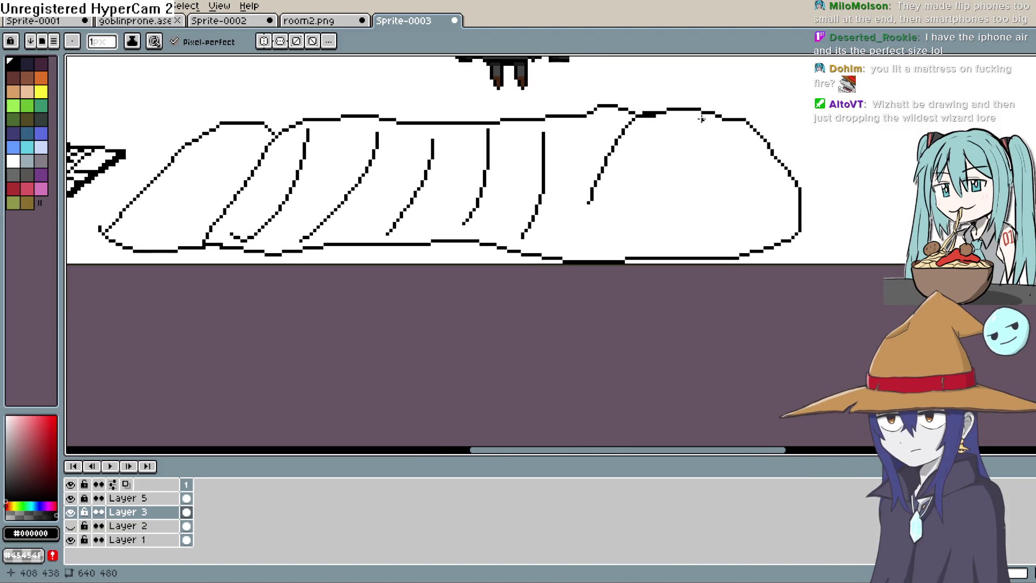
drag(717, 115, 650, 219)
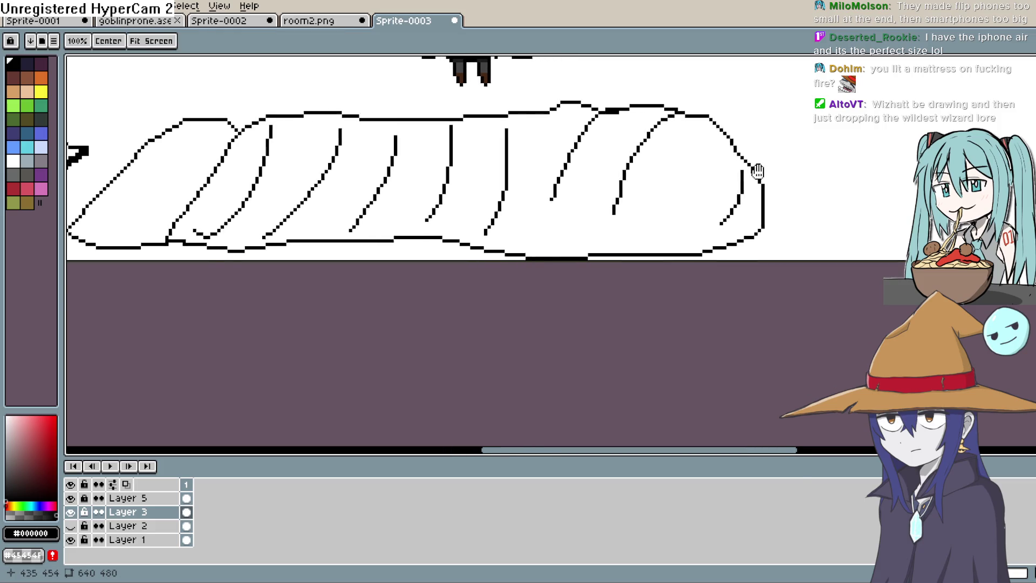
scroll(792, 193, up, 2)
scroll(792, 193, up, 2)
Add short marks at the tops of the sleeping bag's folds
drag(721, 158, 747, 127)
drag(797, 156, 783, 185)
scroll(797, 186, down, 2)
scroll(798, 202, down, 2)
scroll(797, 219, down, 2)
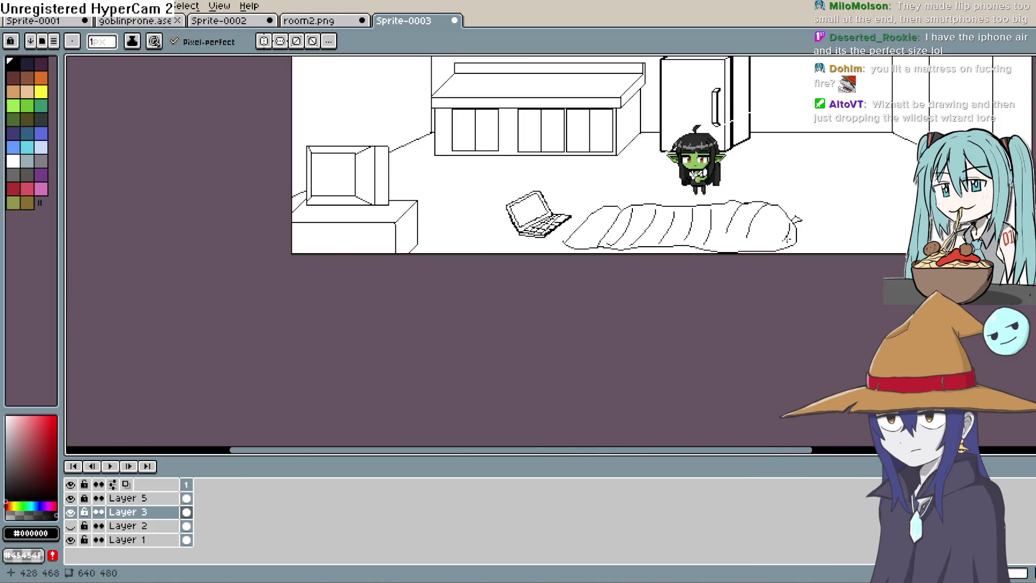
scroll(797, 218, up, 3)
mouse_move(712, 308)
mouse_down()
mouse_move(629, 266)
mouse_move(630, 210)
mouse_up()
mouse_move(612, 168)
mouse_down()
mouse_move(613, 179)
mouse_move(555, 180)
mouse_up()
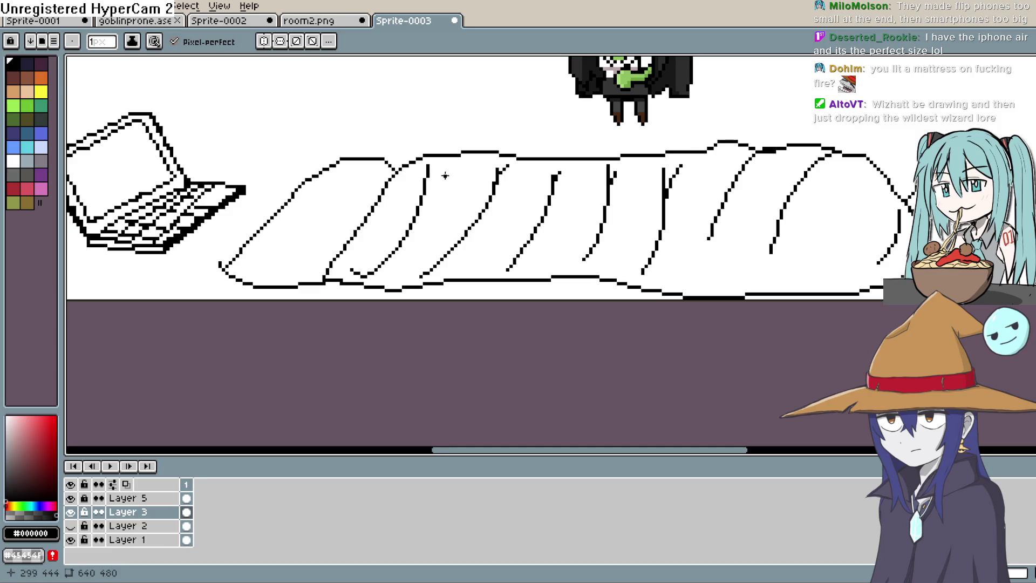
Draw a small oval opening at the sleeping bag's left end
drag(436, 168, 581, 123)
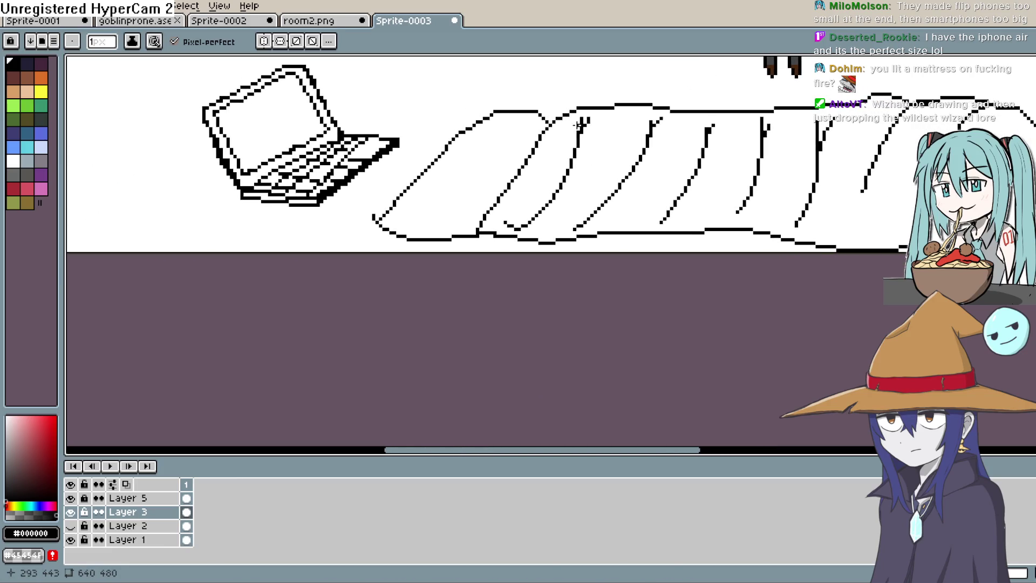
drag(430, 208, 494, 205)
drag(465, 206, 422, 229)
key(e)
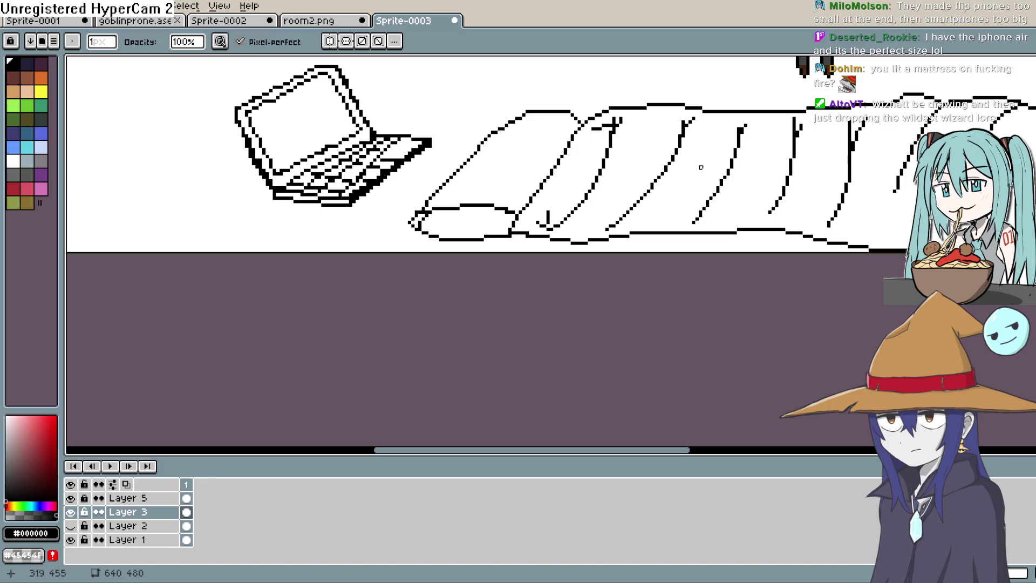
scroll(794, 181, down, 3)
scroll(728, 178, down, 2)
mouse_move(729, 203)
mouse_down()
mouse_move(714, 177)
mouse_move(688, 197)
mouse_up()
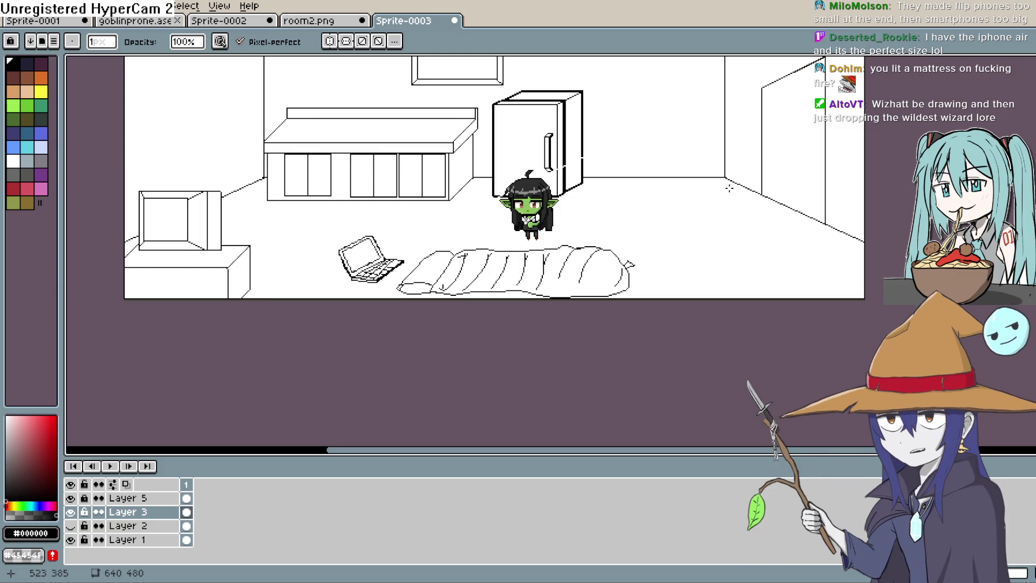
key(e)
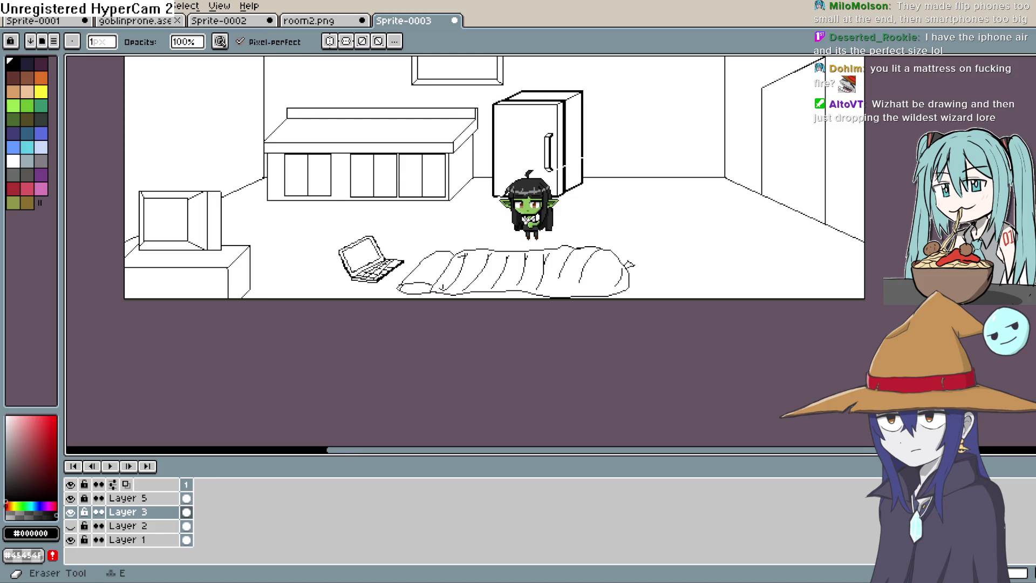
key(space)
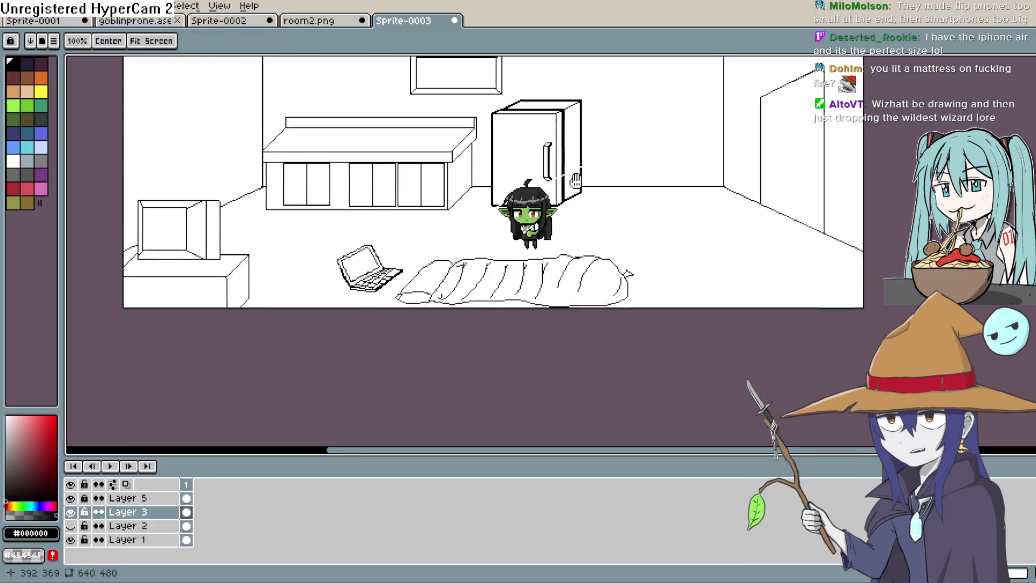
scroll(526, 206, up, 6)
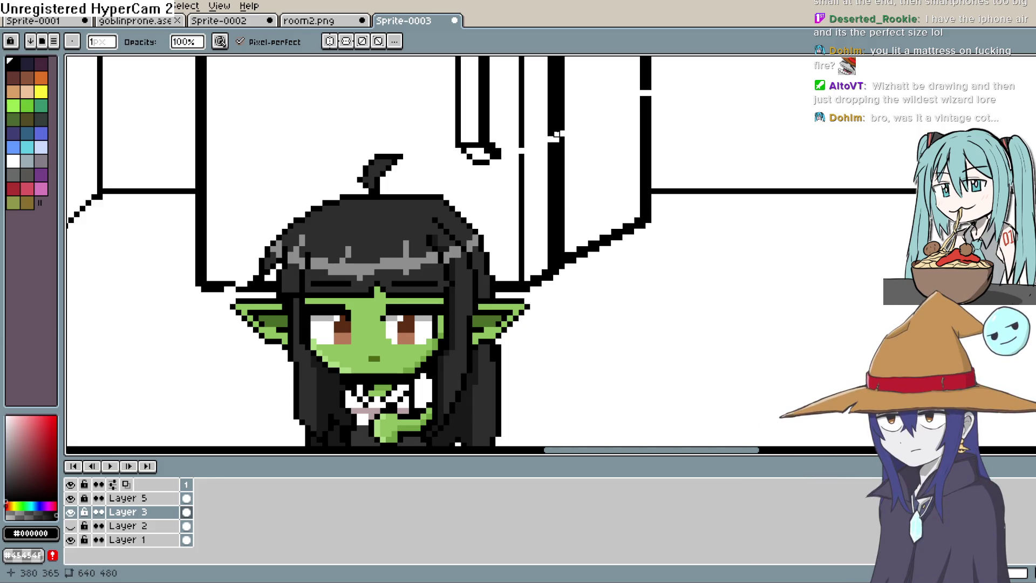
key(b)
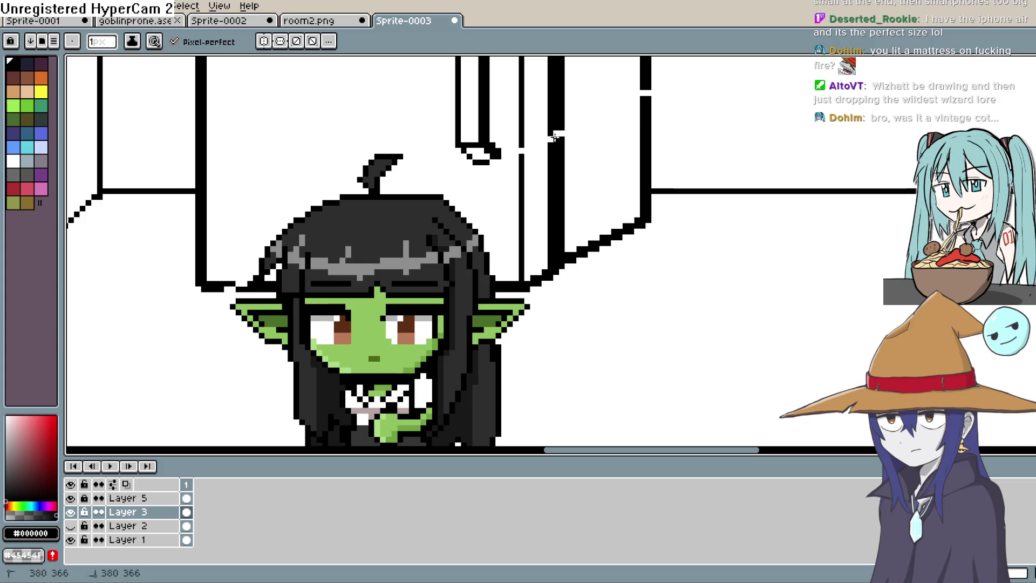
drag(655, 112, 637, 161)
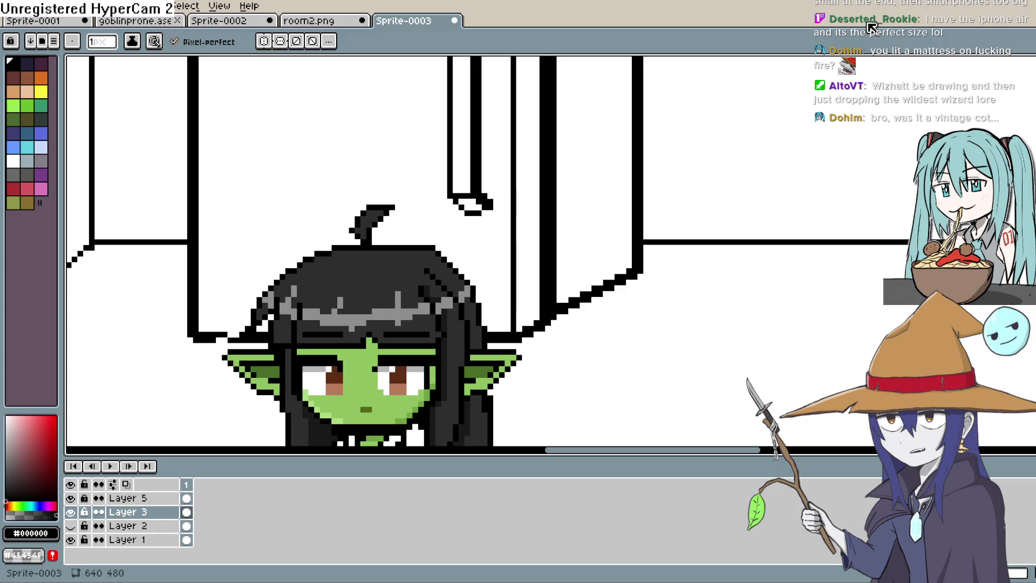
scroll(874, 27, down, 1)
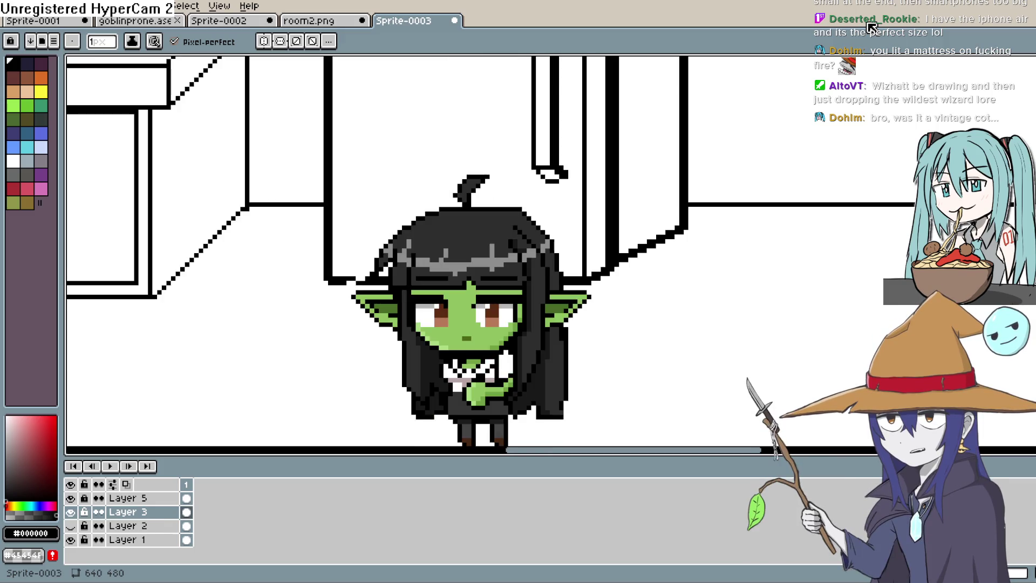
scroll(875, 27, down, 1)
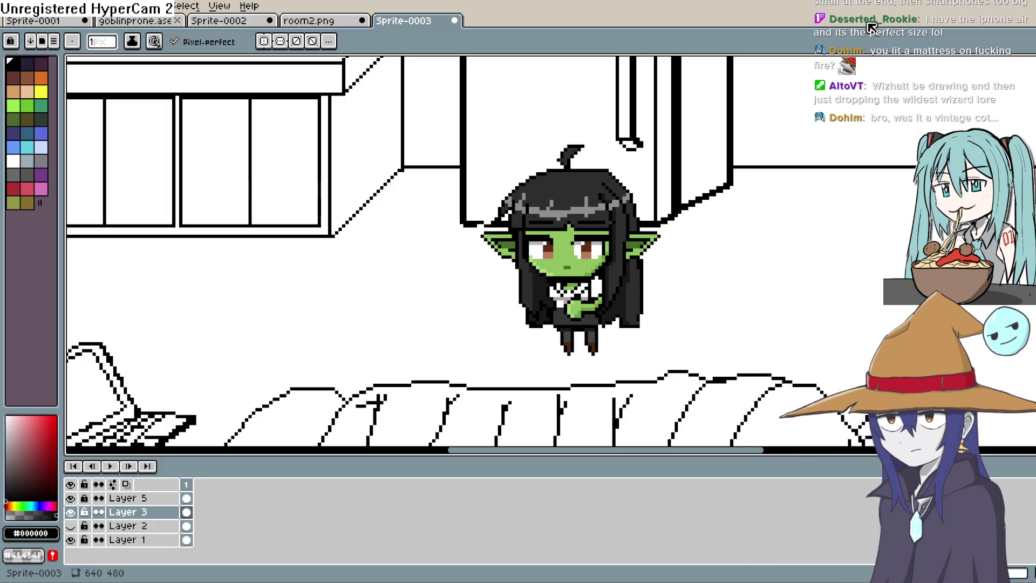
scroll(872, 27, down, 1)
scroll(872, 26, up, 1)
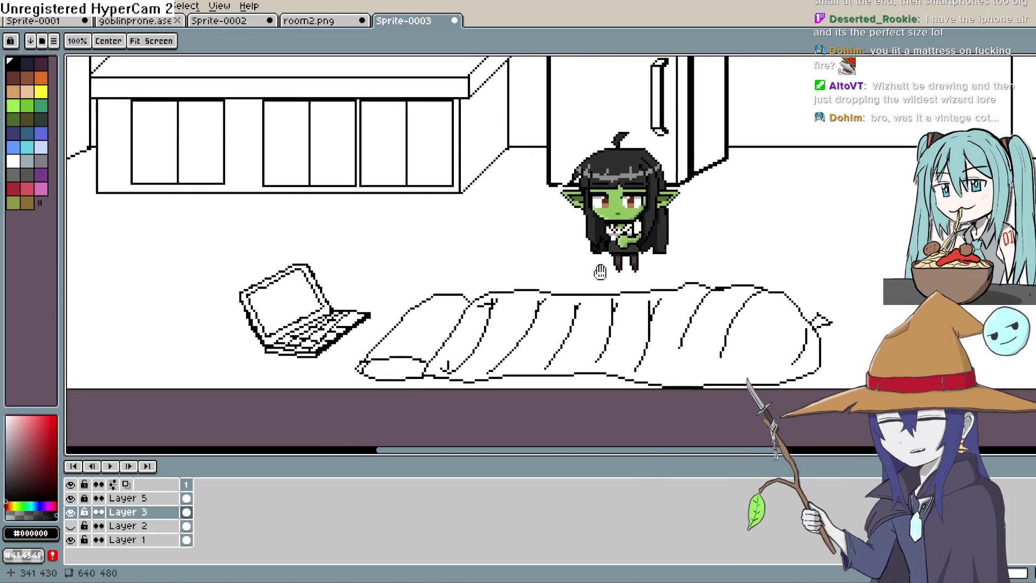
scroll(540, 317, down, 1)
scroll(541, 318, down, 1)
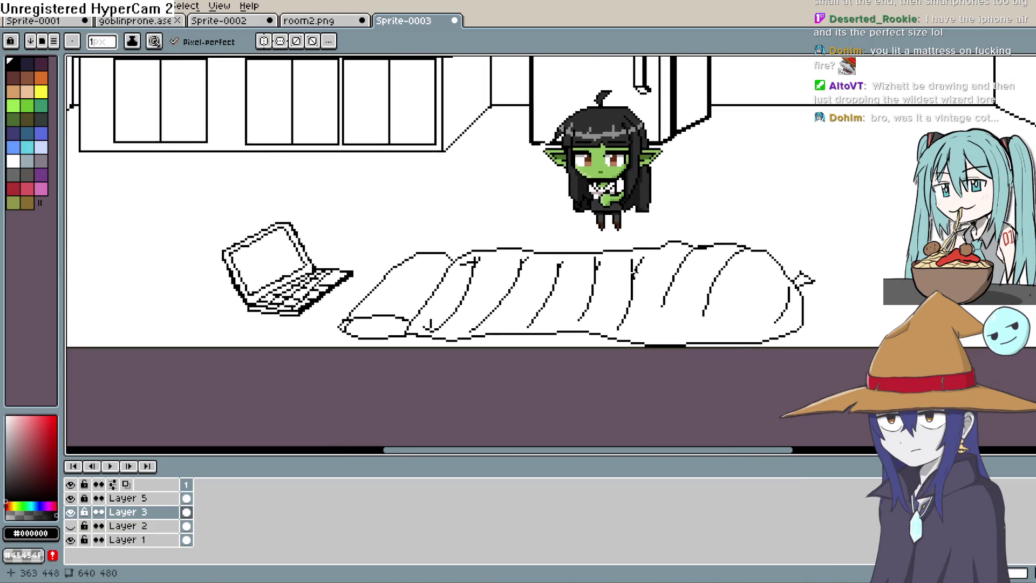
scroll(541, 318, down, 1)
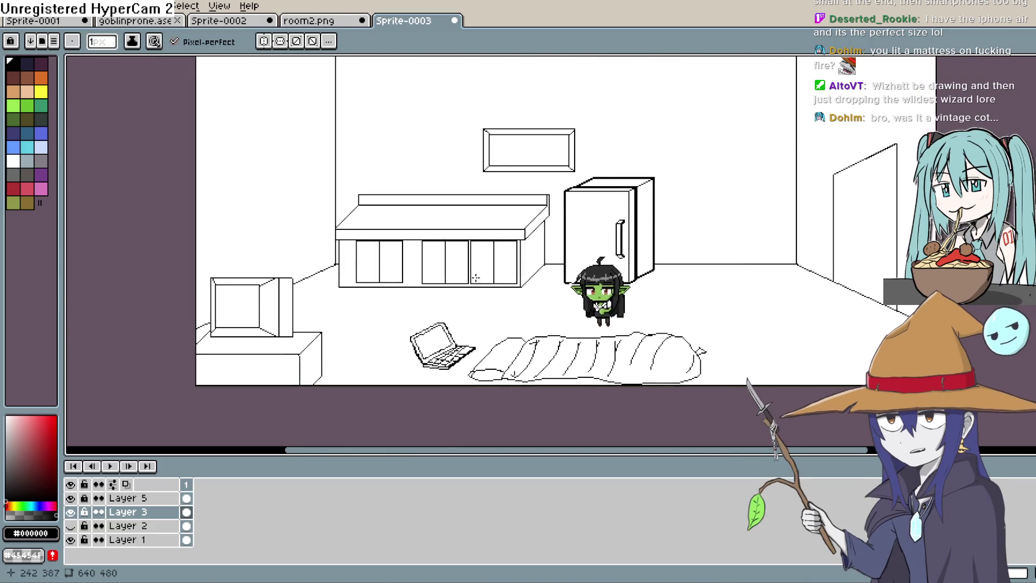
scroll(540, 317, up, 2)
scroll(541, 318, up, 3)
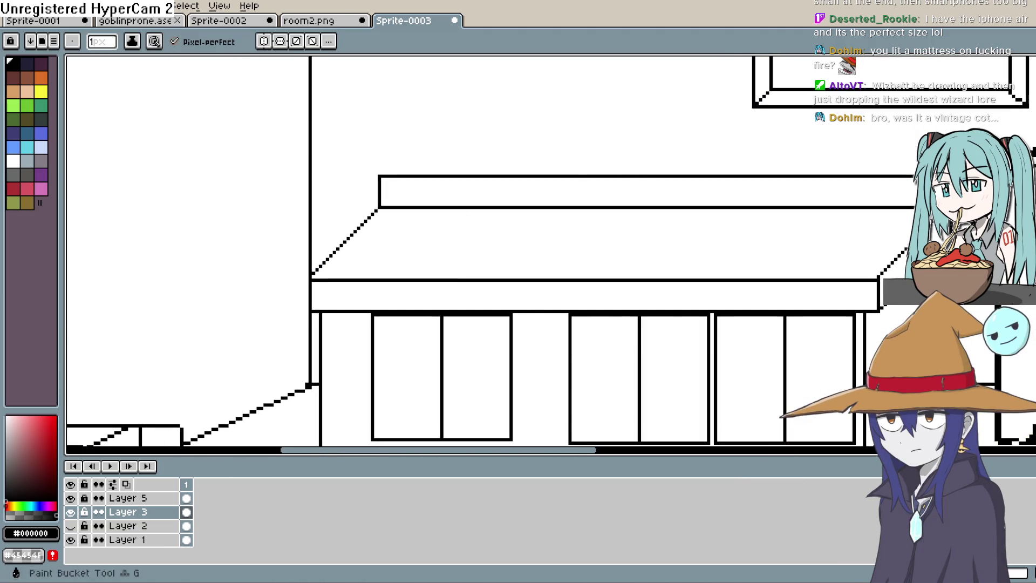
Attempt the sink's left diagonal edge with the Line tool and undo the misplaced lines
key(l)
mouse_move(358, 265)
mouse_down()
mouse_move(406, 217)
mouse_move(350, 265)
mouse_move(531, 260)
mouse_move(567, 215)
mouse_up()
key(ctrl+z)
key(ctrl+z)
Draw the sink's right and back edges and its short inner left edge on the countertop
mouse_move(532, 261)
mouse_down()
mouse_move(569, 220)
mouse_move(395, 221)
mouse_up()
key(ctrl+z)
drag(394, 221, 573, 220)
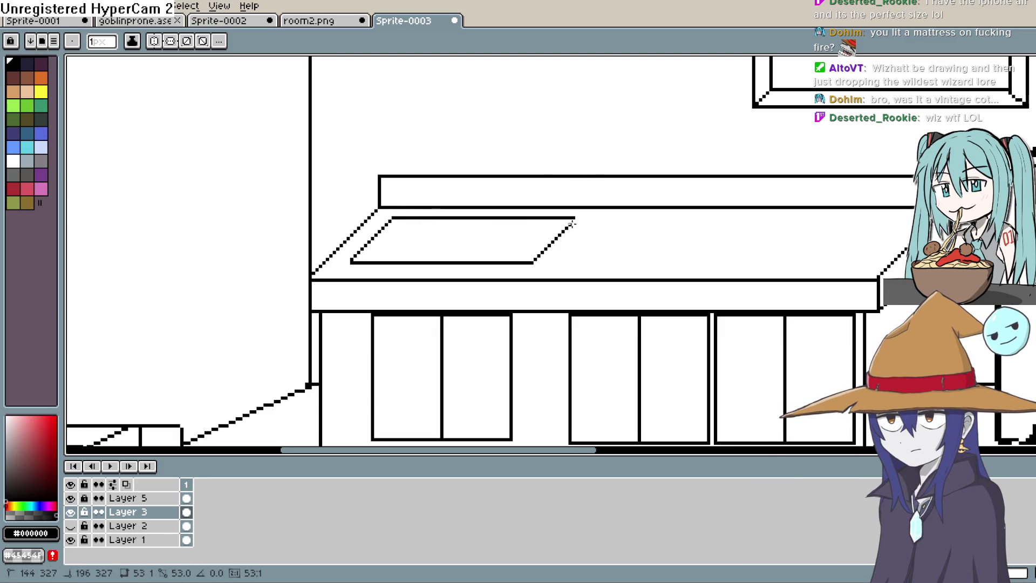
drag(394, 221, 394, 261)
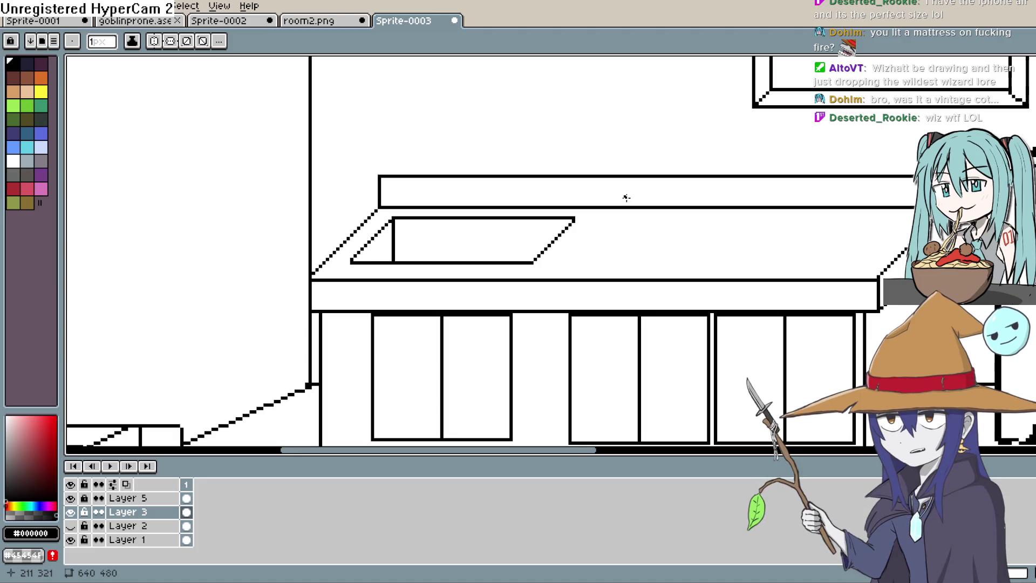
scroll(626, 197, down, 1)
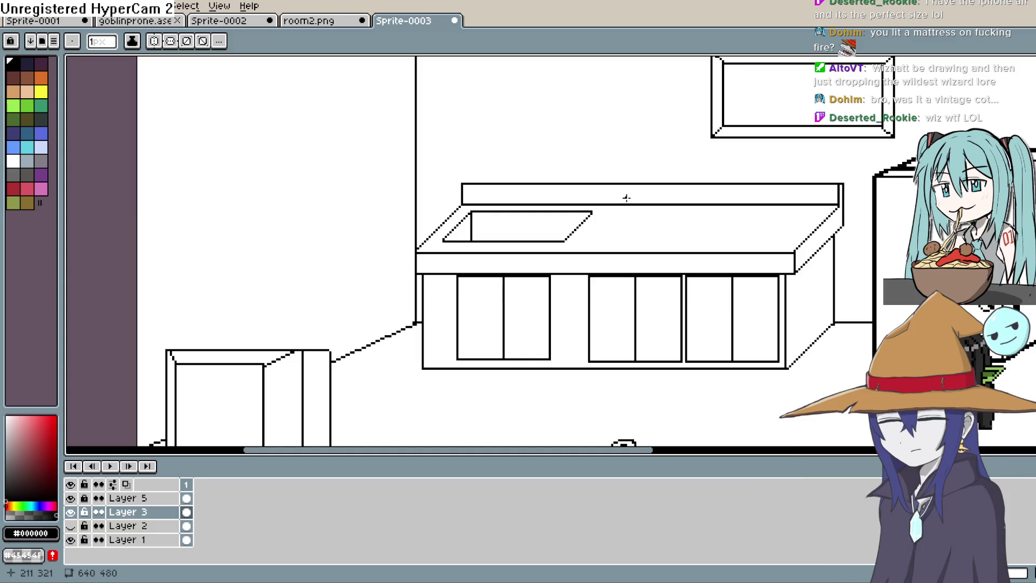
scroll(659, 226, down, 2)
scroll(729, 223, down, 1)
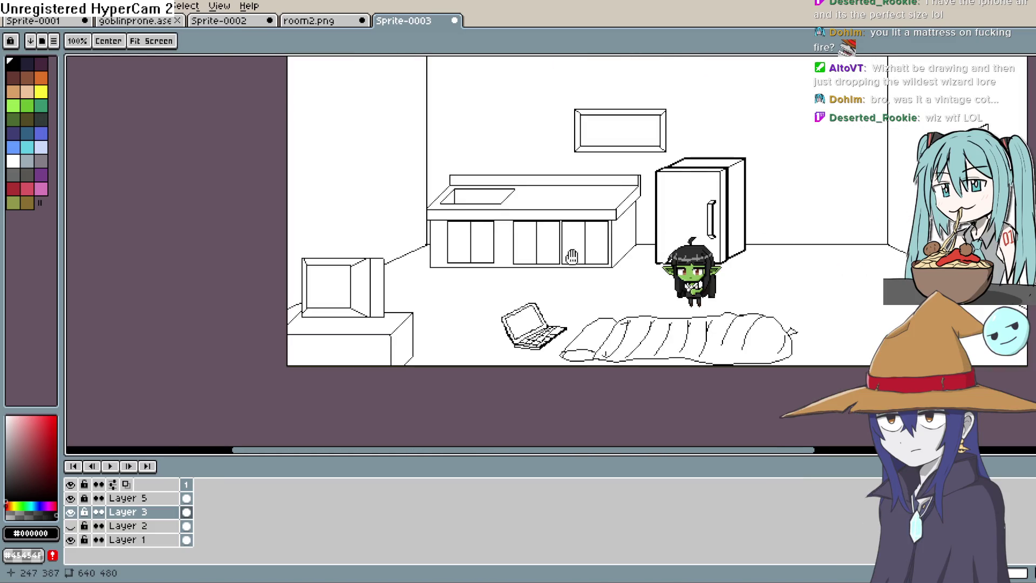
scroll(559, 231, up, 1)
scroll(550, 223, up, 1)
scroll(548, 220, up, 1)
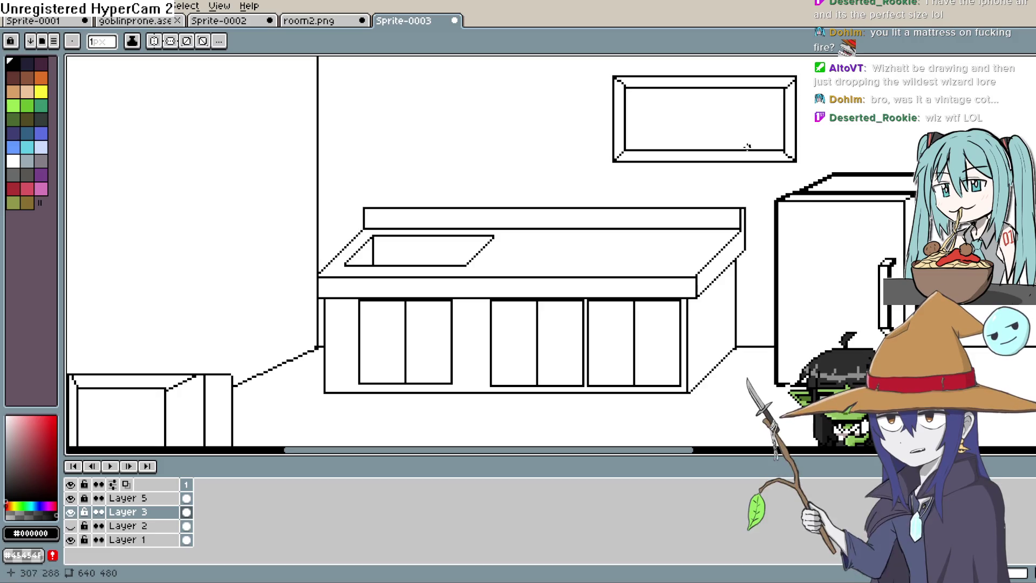
drag(697, 202, 719, 157)
scroll(728, 153, up, 1)
scroll(566, 154, up, 1)
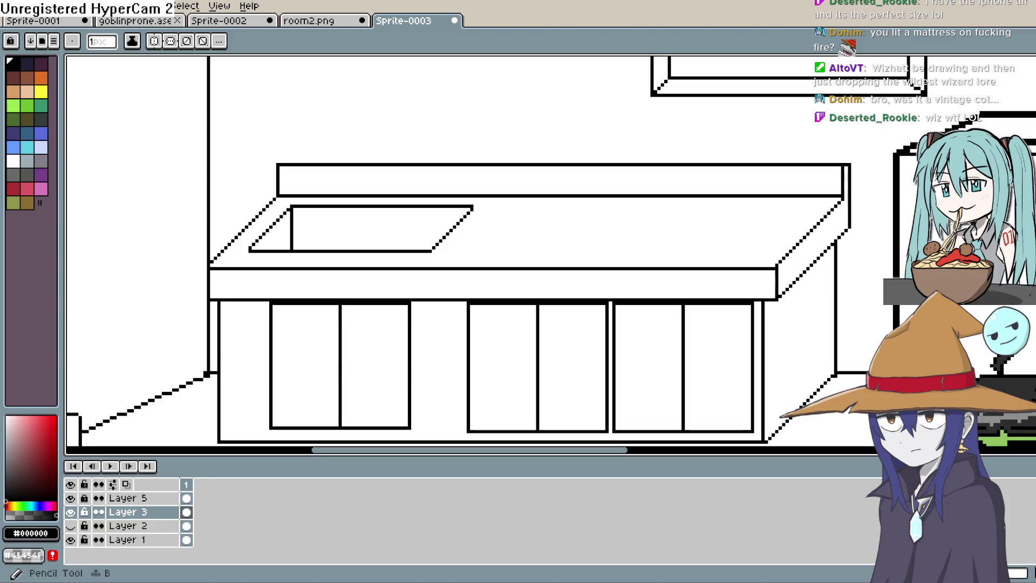
Draw a thick curved faucet arc arching over the sink's back edge
key(b)
drag(379, 185, 354, 207)
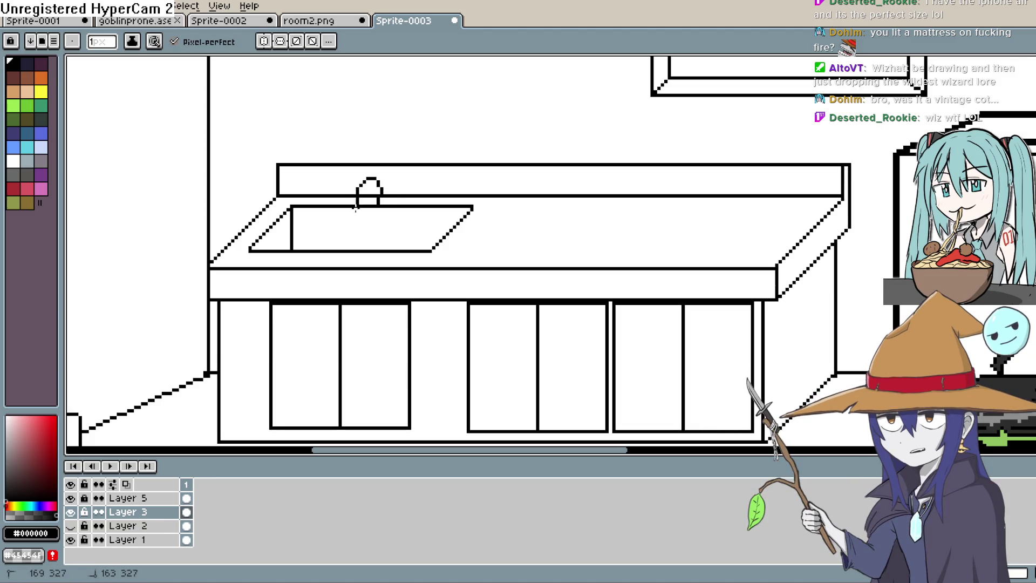
key(ctrl+z)
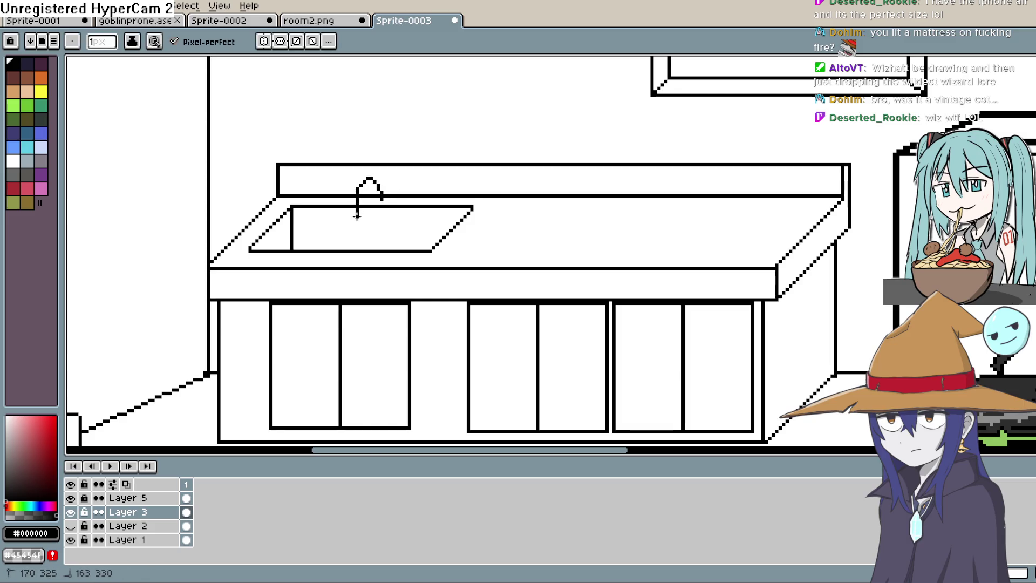
mouse_move(348, 212)
mouse_down()
mouse_move(394, 202)
mouse_move(411, 184)
mouse_move(421, 203)
mouse_up()
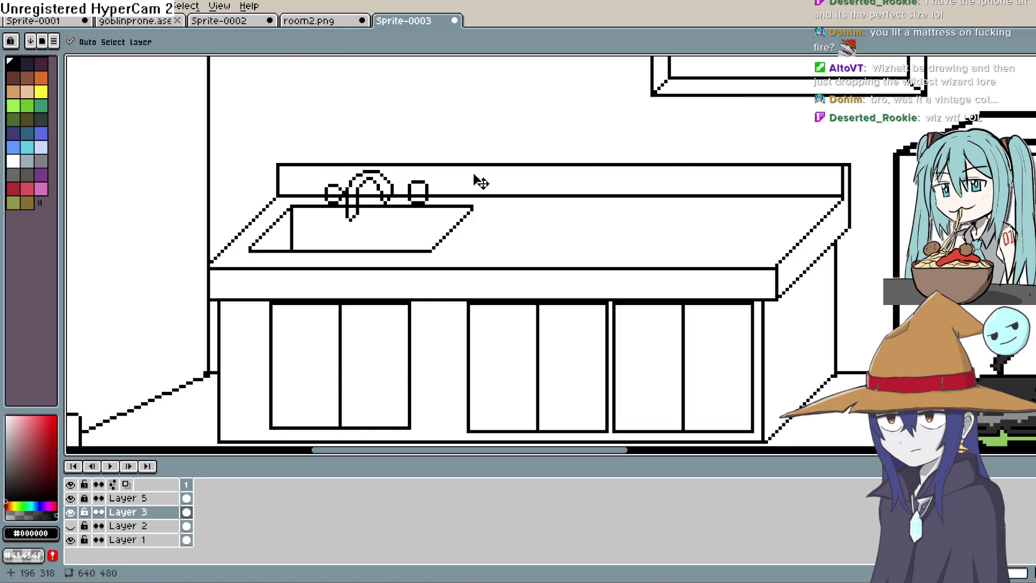
key(ctrl+z)
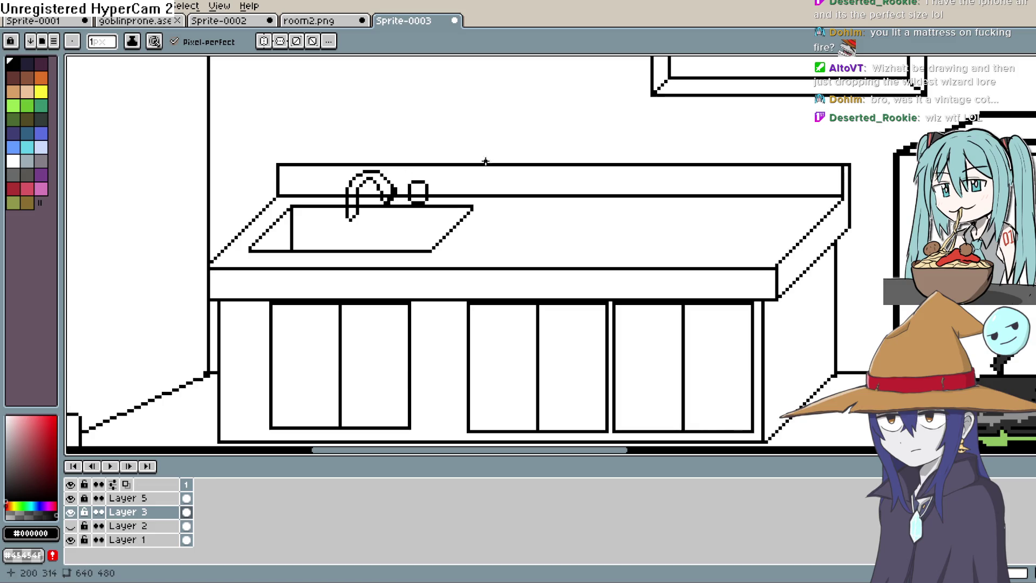
scroll(395, 191, up, 1)
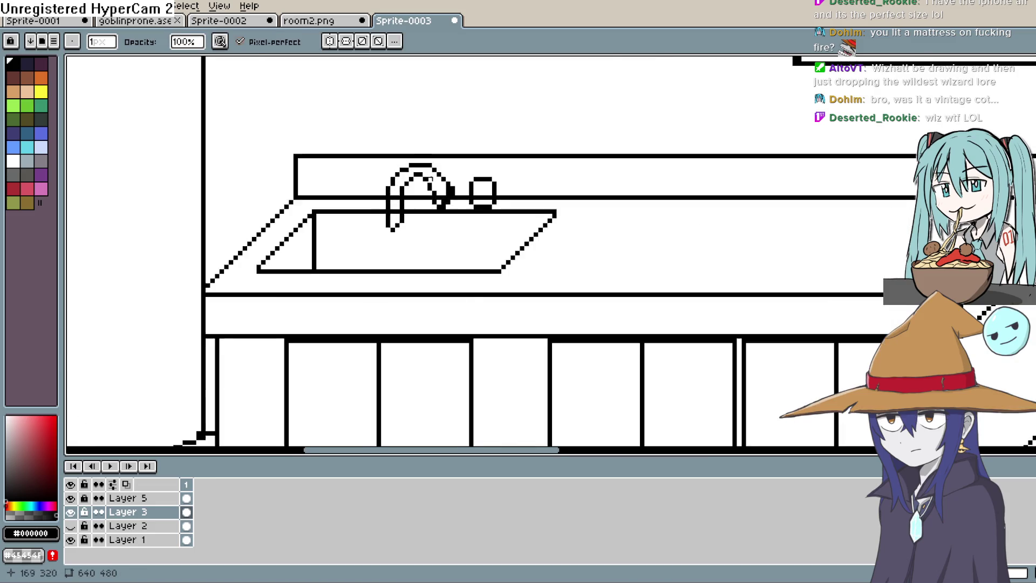
scroll(395, 191, up, 1)
scroll(405, 191, up, 1)
Clean the faucet's right end and finish it with a vertical spout stroke
drag(441, 188, 438, 202)
click(429, 215)
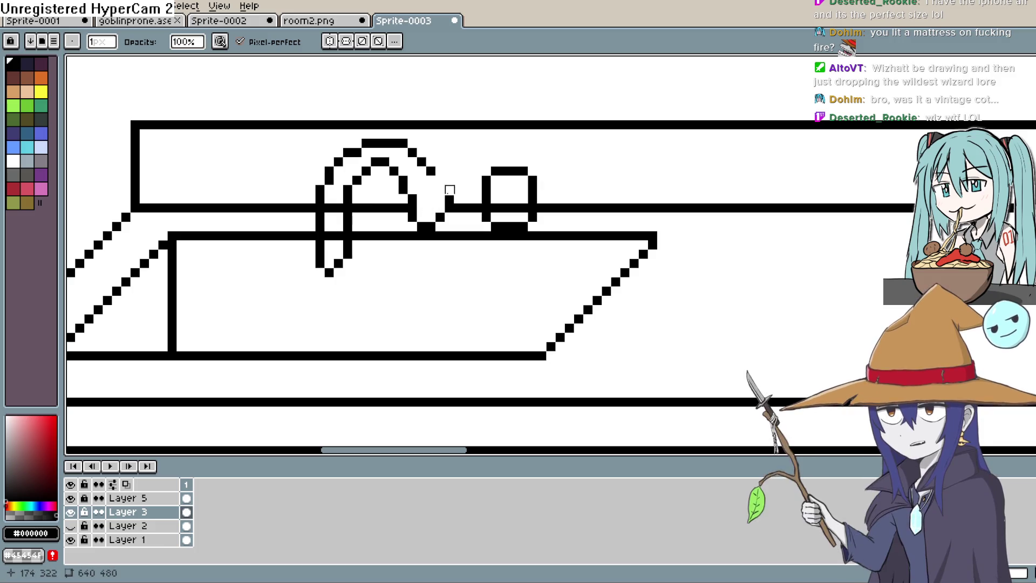
key(b)
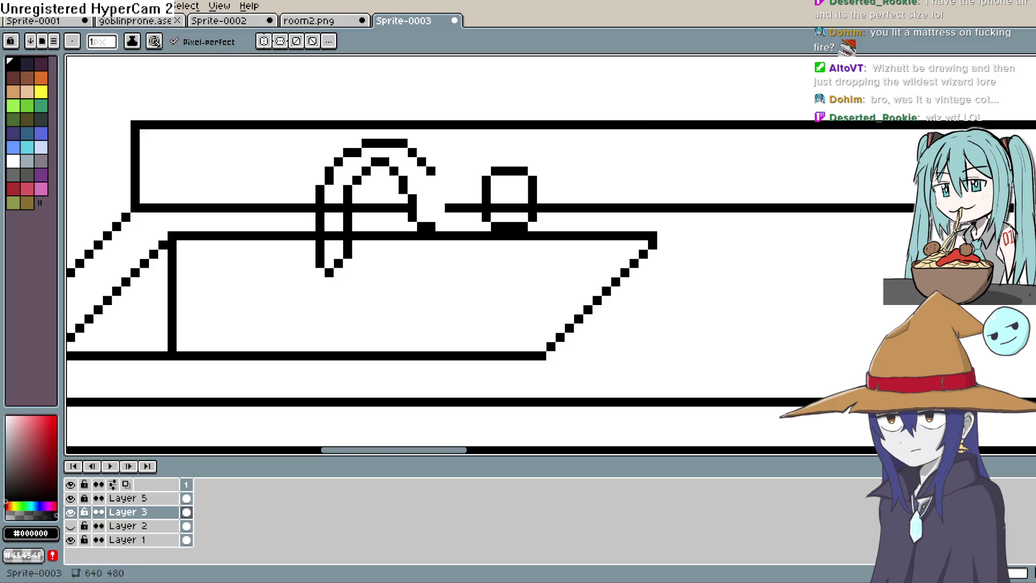
drag(439, 195, 439, 227)
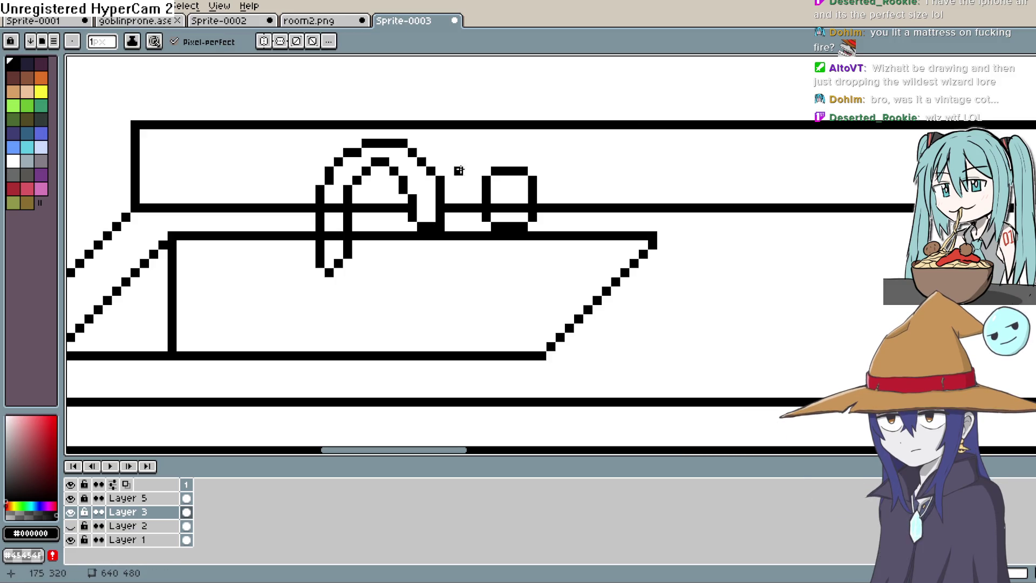
key(ctrl+z)
drag(440, 178, 439, 220)
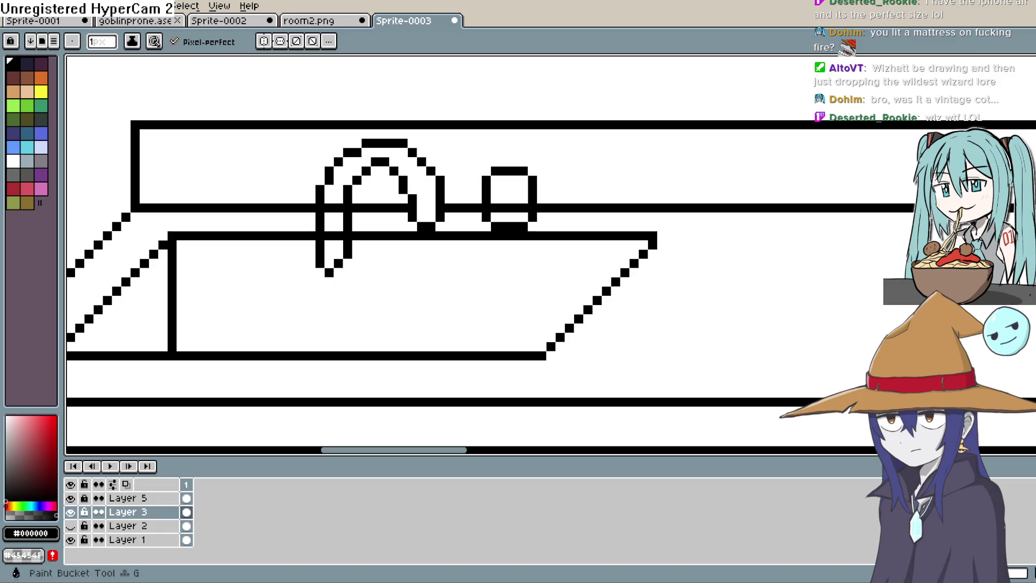
Erase the line running through the small round handle beside the faucet
key(b)
drag(493, 206, 527, 206)
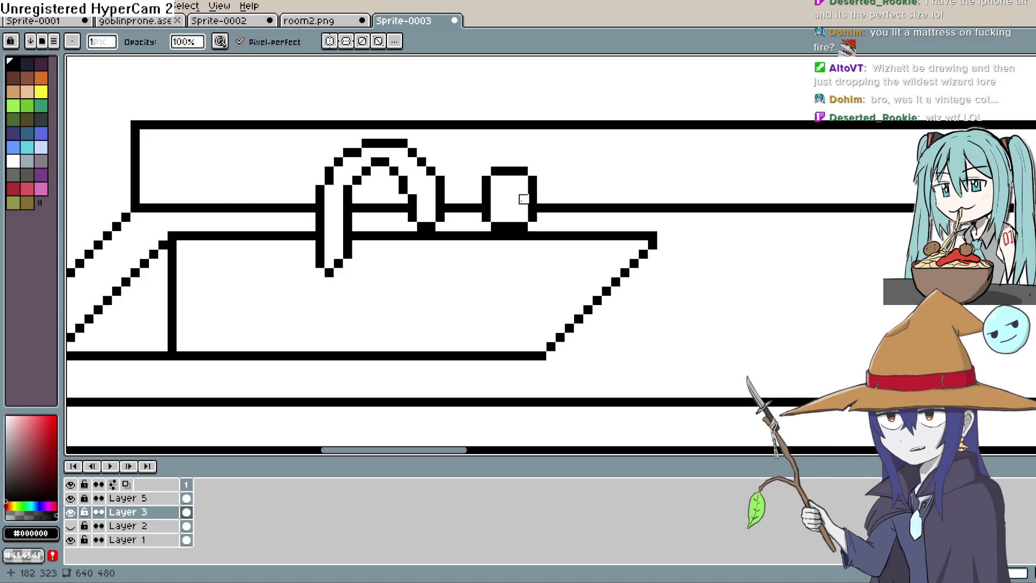
drag(418, 282, 539, 305)
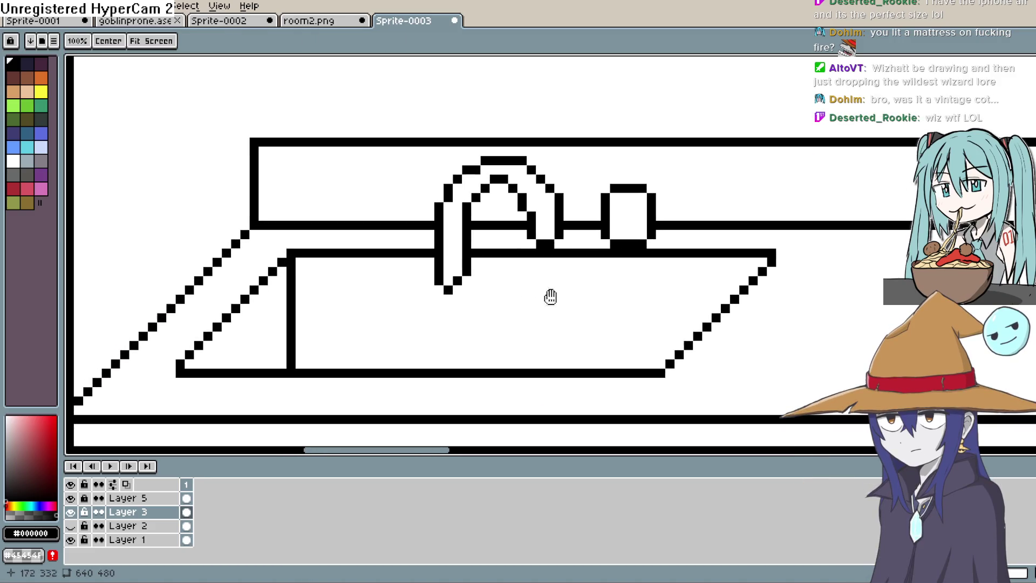
Draw the left faucet knob's base and tidy stray pixels around it
key(l)
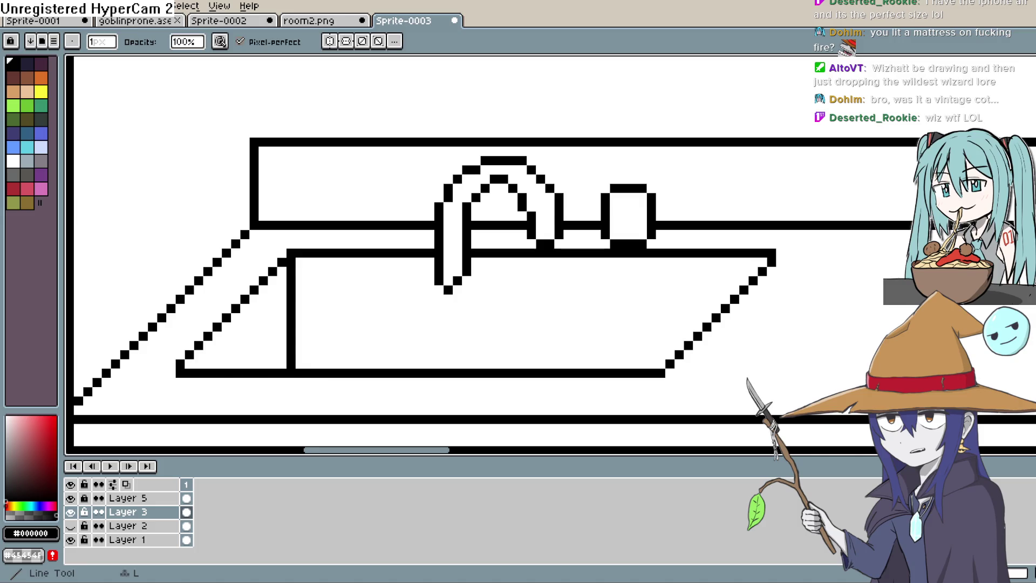
key(b)
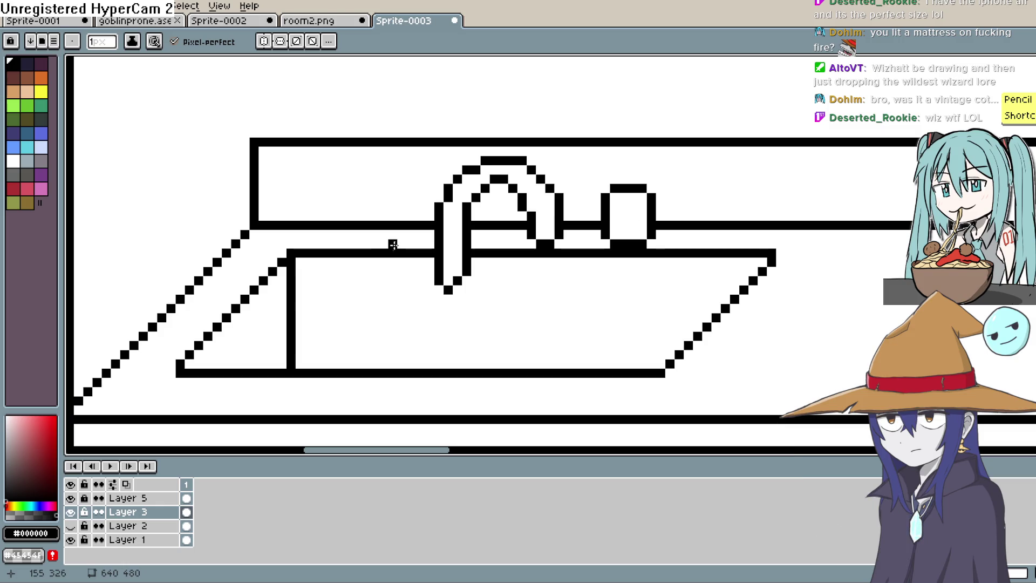
drag(391, 245, 417, 246)
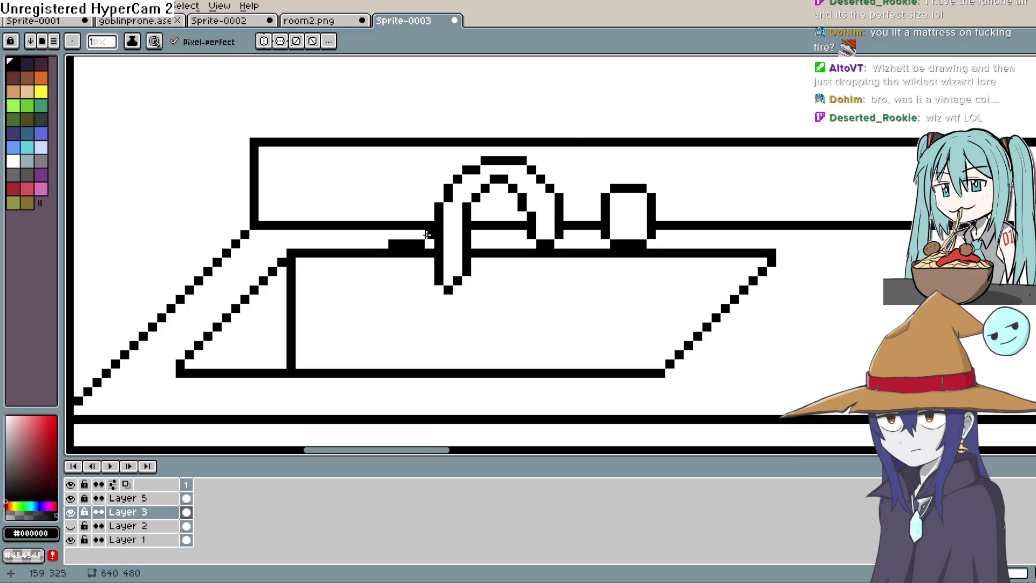
mouse_move(427, 235)
mouse_down()
mouse_move(403, 246)
mouse_move(411, 205)
mouse_move(356, 198)
mouse_move(365, 238)
mouse_up()
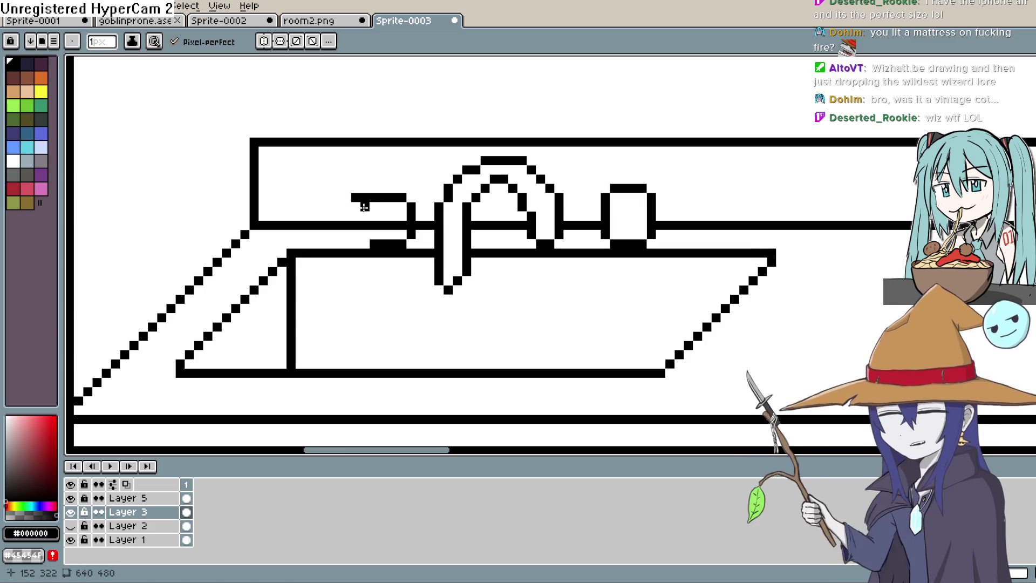
key(alt)
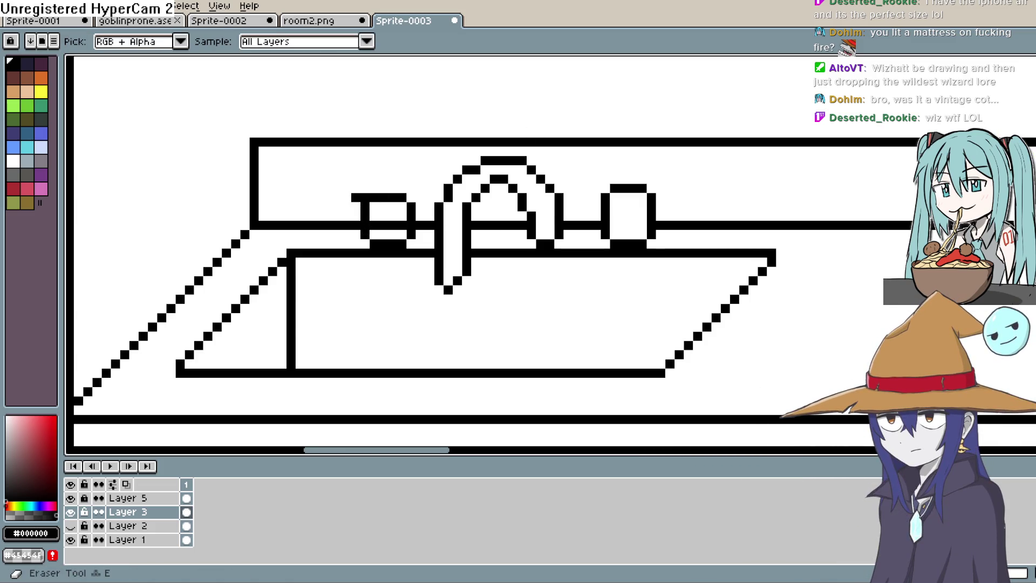
key(alt)
click(411, 198)
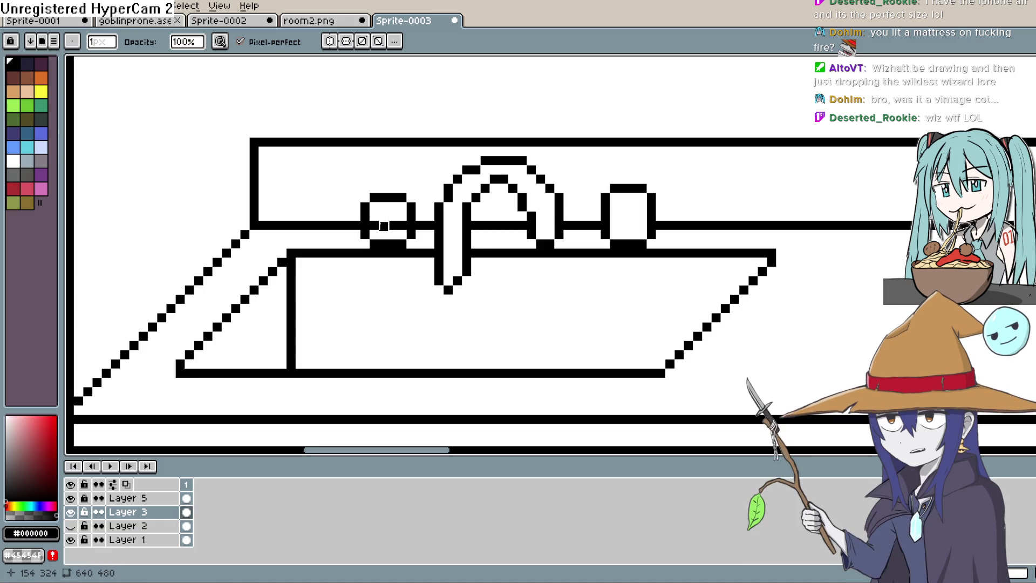
drag(374, 225, 393, 226)
scroll(642, 216, down, 2)
scroll(642, 218, down, 2)
scroll(728, 227, up, 1)
scroll(639, 194, up, 1)
scroll(640, 211, up, 1)
scroll(615, 219, up, 1)
scroll(599, 226, up, 1)
Add pixels at the faucet's spout pipe junction
drag(599, 189, 600, 223)
key(b)
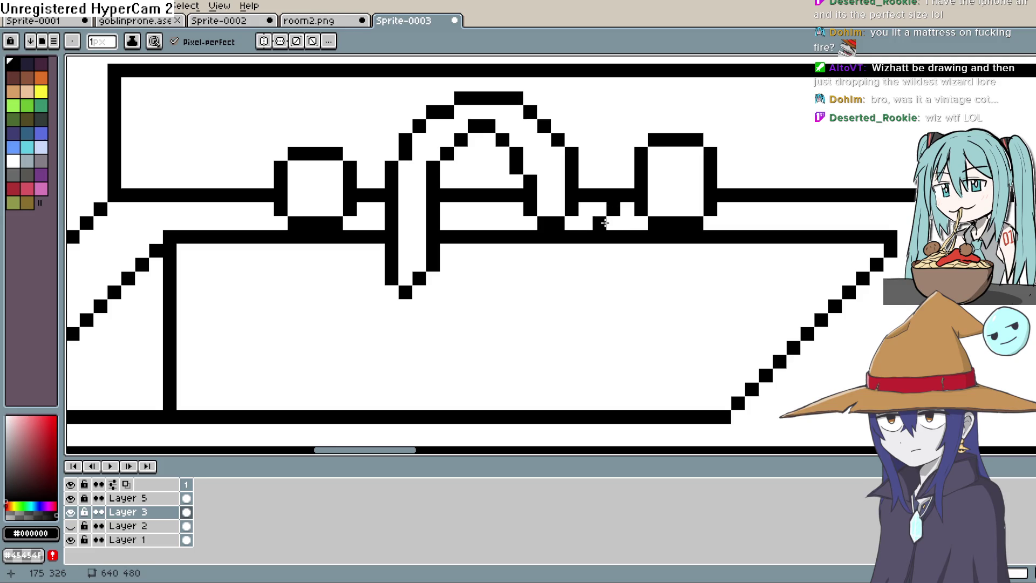
click(490, 207)
scroll(512, 209, down, 2)
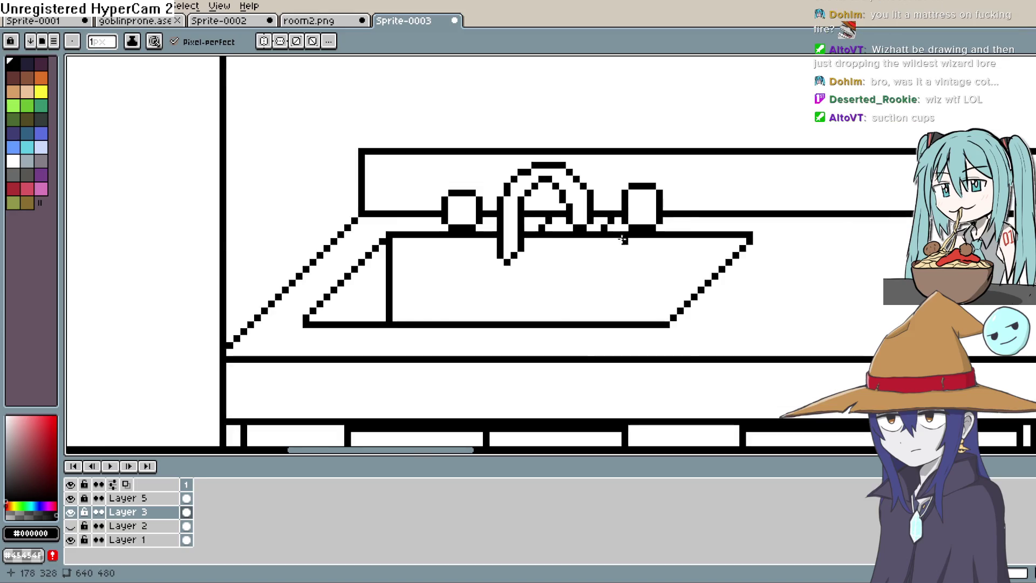
scroll(566, 211, down, 1)
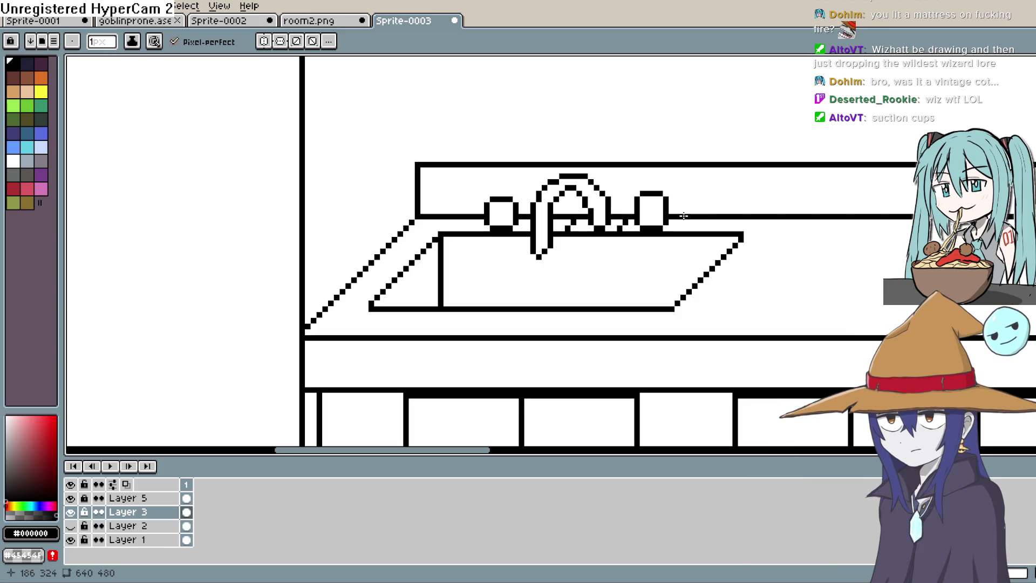
scroll(684, 216, down, 1)
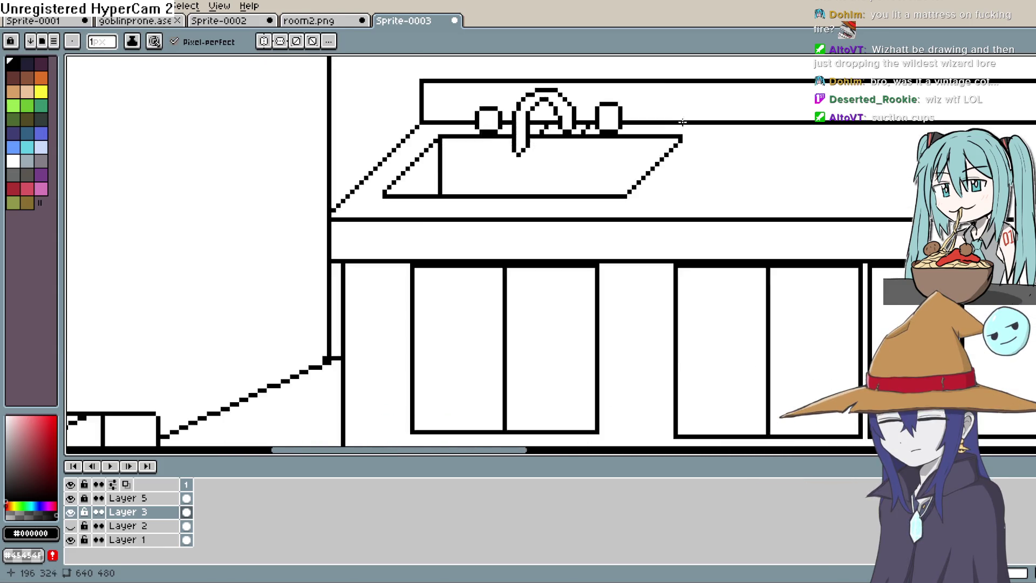
scroll(683, 216, down, 1)
drag(744, 169, 643, 250)
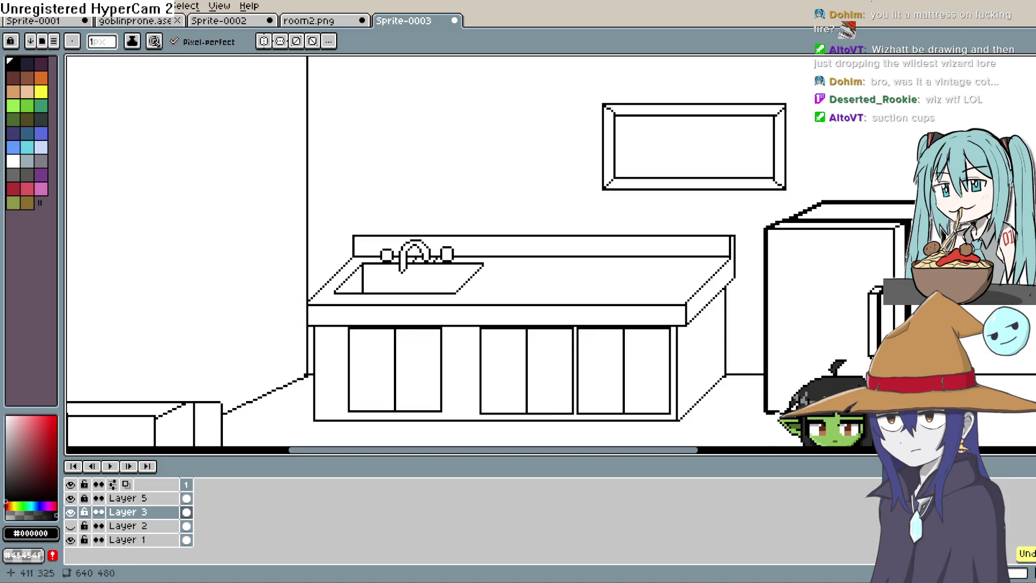
scroll(414, 257, down, 2)
scroll(519, 243, down, 2)
scroll(518, 242, up, 1)
drag(729, 187, 761, 156)
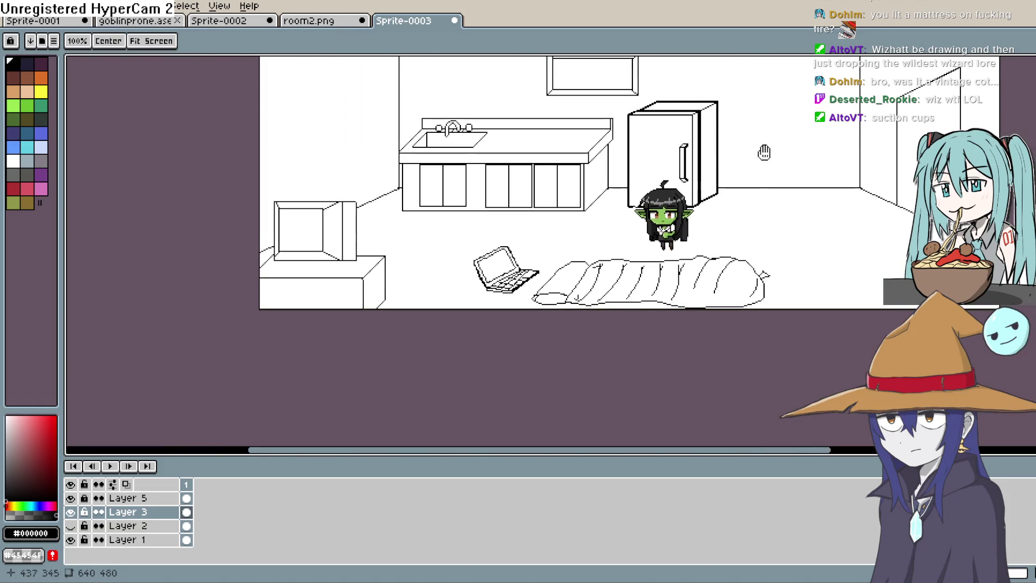
key(b)
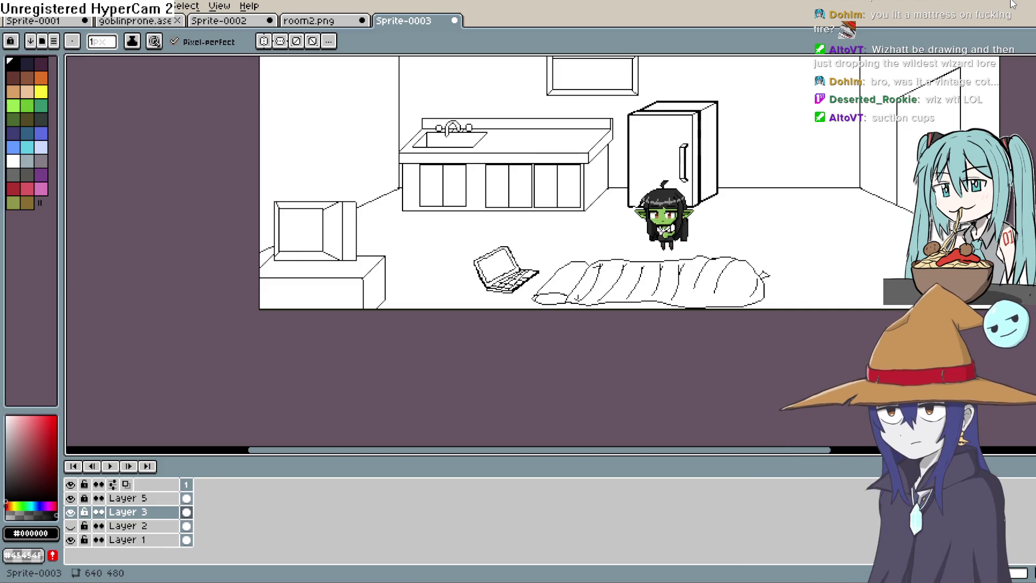
mouse_move(655, 185)
mouse_down()
mouse_move(493, 166)
mouse_move(502, 219)
mouse_up()
key(b)
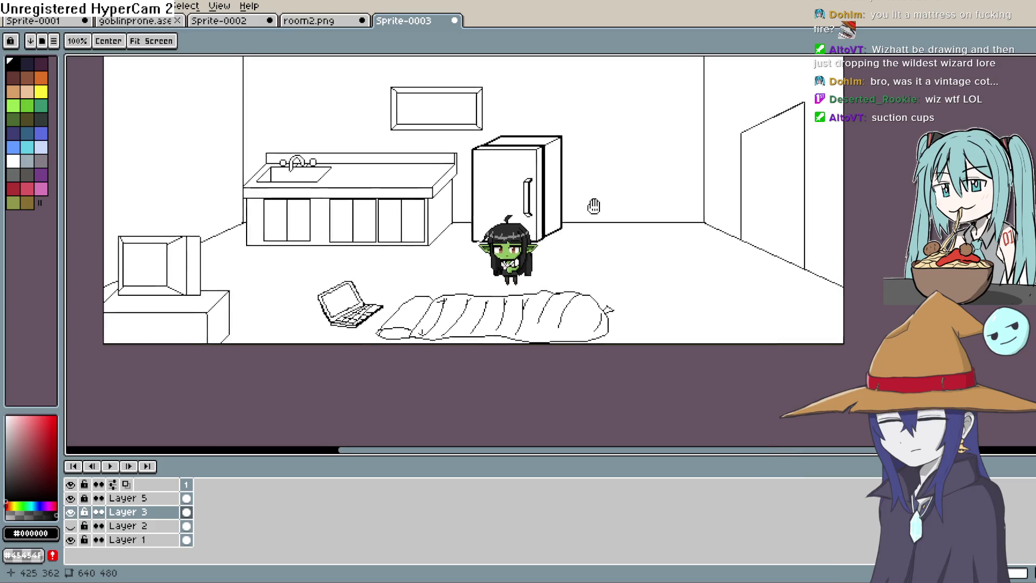
scroll(599, 206, down, 2)
scroll(684, 229, up, 2)
scroll(683, 229, down, 2)
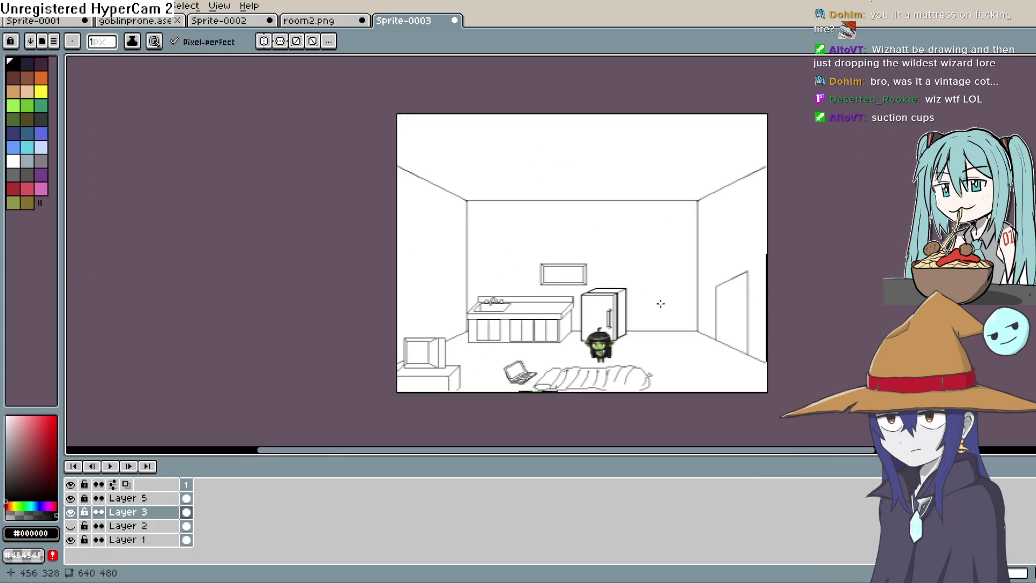
Replace a freehand cord stroke with a straight vertical line down from the ceiling
drag(672, 244, 640, 287)
scroll(639, 286, up, 2)
scroll(478, 218, up, 2)
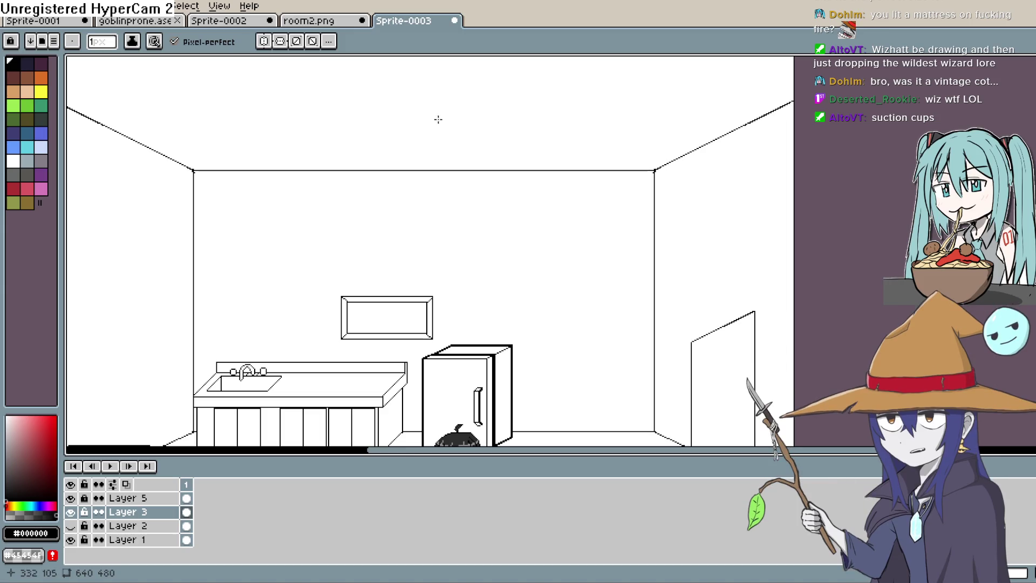
drag(439, 159, 440, 236)
key(ctrl+z)
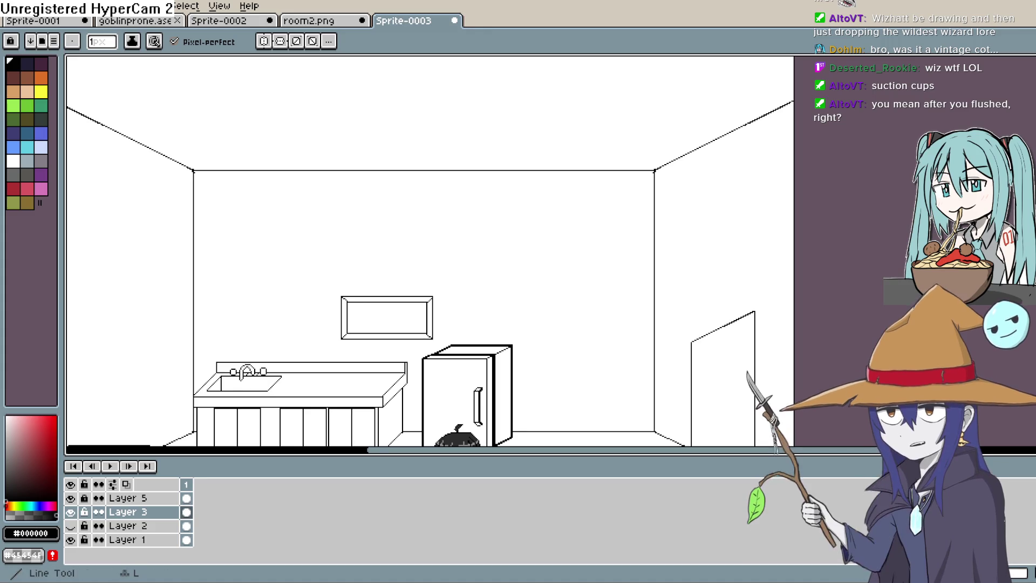
key(l)
drag(455, 122, 459, 206)
Add a second parallel vertical line beside the first to form the light cord
drag(461, 121, 461, 234)
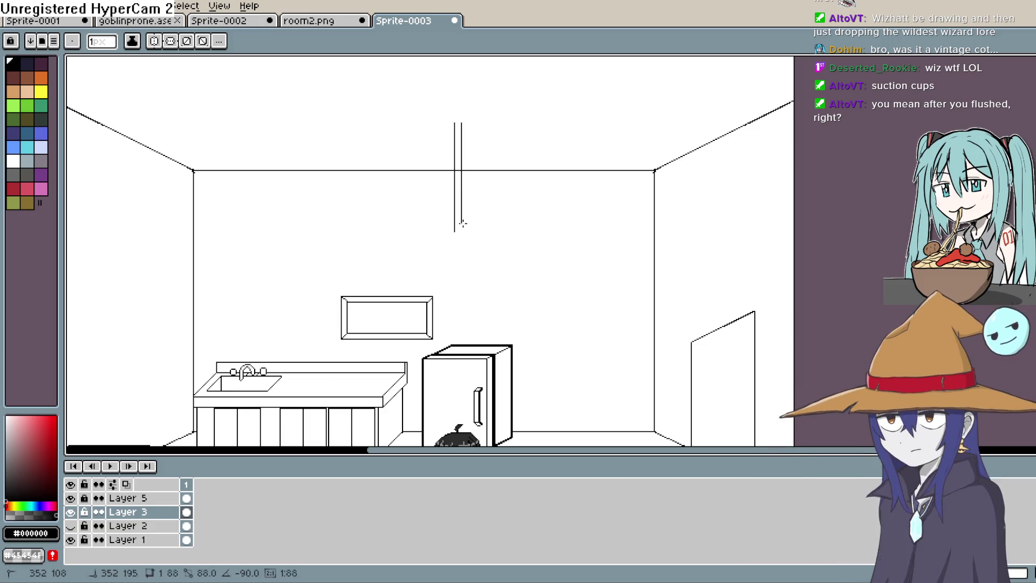
key(ctrl+z)
drag(462, 122, 461, 231)
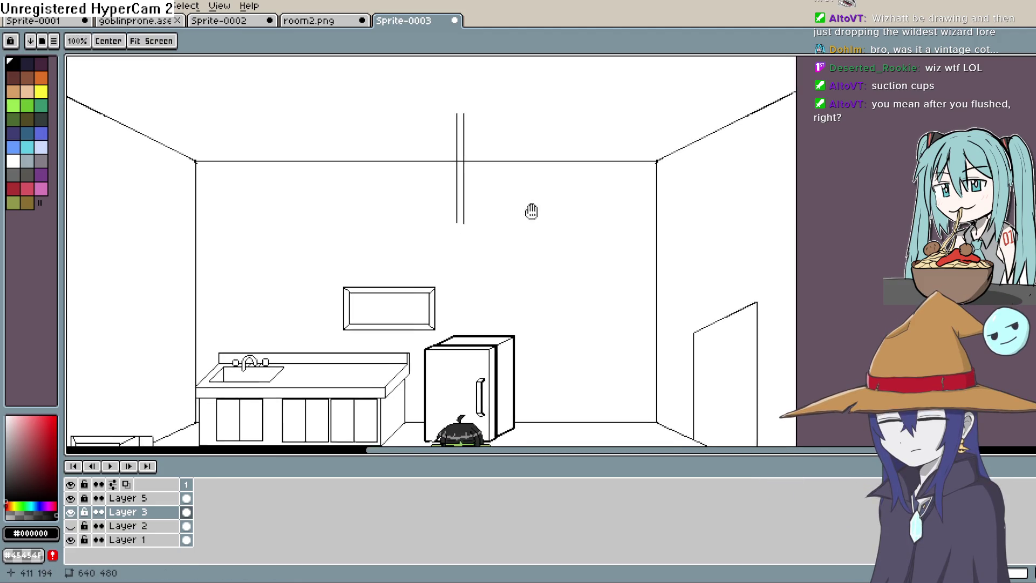
scroll(565, 124, up, 3)
scroll(566, 124, up, 3)
drag(357, 279, 405, 239)
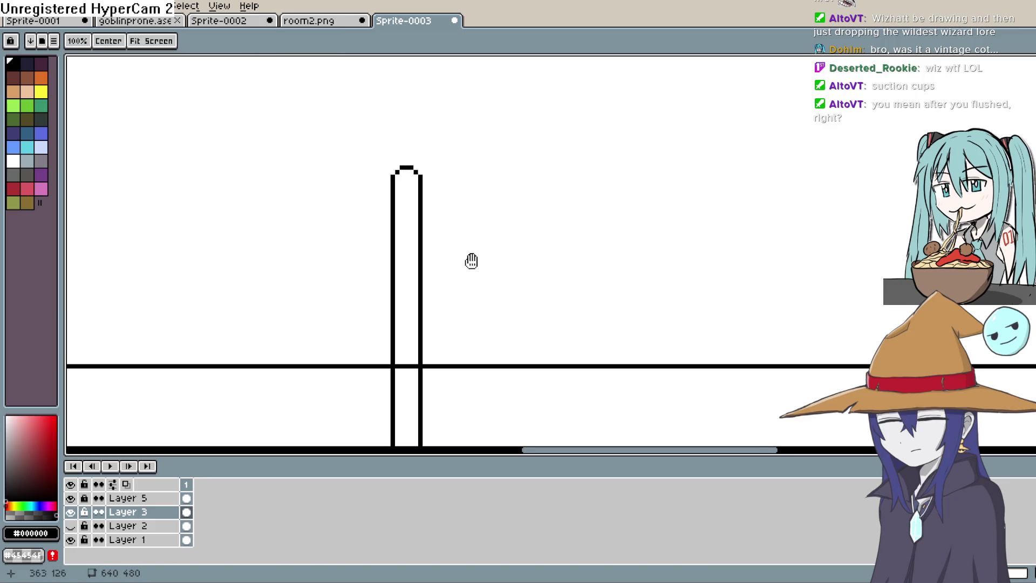
drag(473, 243, 500, 244)
scroll(501, 243, up, 2)
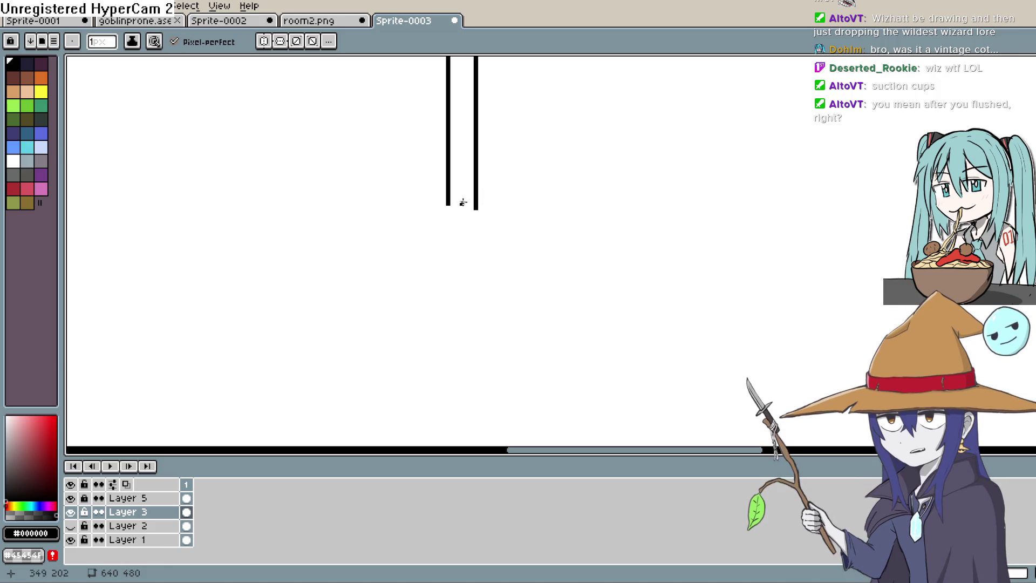
Draw the bulb's small cap at the cord's end, erasing stray pixels under it
click(448, 206)
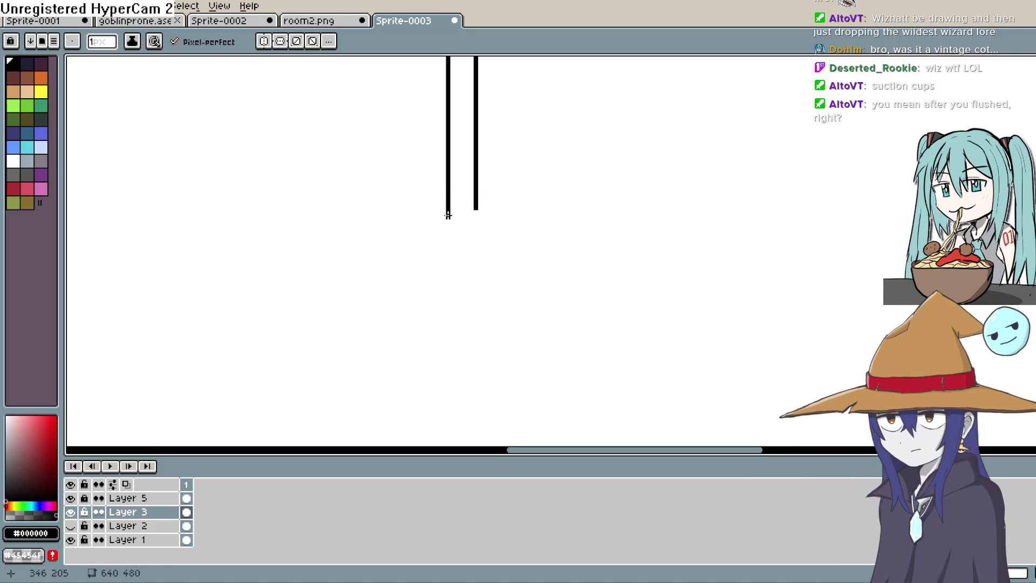
click(456, 209)
click(460, 204)
scroll(467, 205, up, 1)
scroll(466, 210, up, 1)
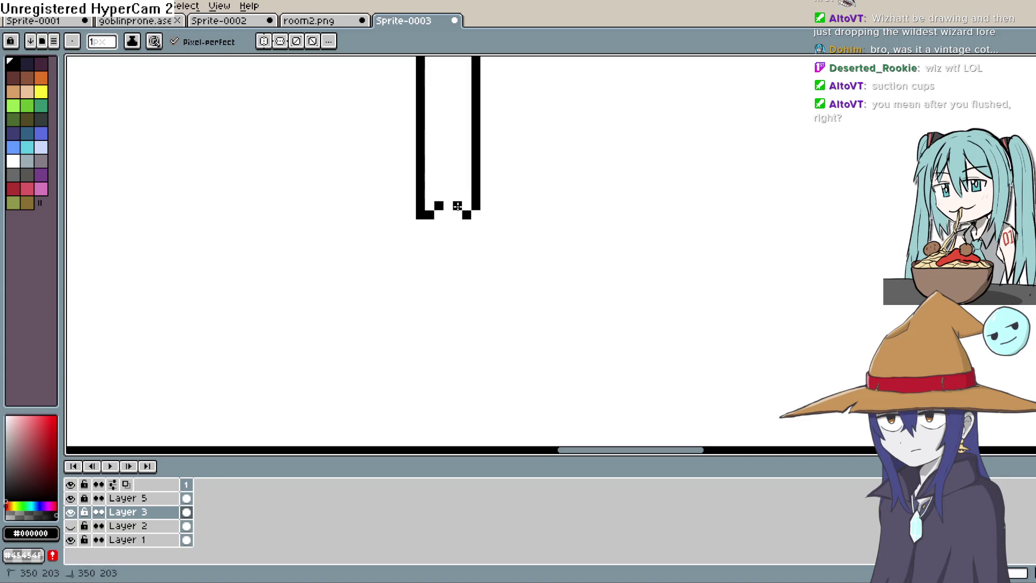
right_click(447, 198)
right_click(468, 212)
Extend both cord lines down, draw the pear-shaped bulb outline and a curled filament inside
drag(421, 215, 422, 255)
drag(482, 215, 482, 249)
scroll(502, 179, down, 2)
scroll(507, 184, down, 1)
scroll(506, 183, up, 1)
mouse_move(531, 217)
mouse_down()
mouse_move(494, 174)
mouse_move(468, 178)
mouse_up()
key(ctrl+z)
key(space)
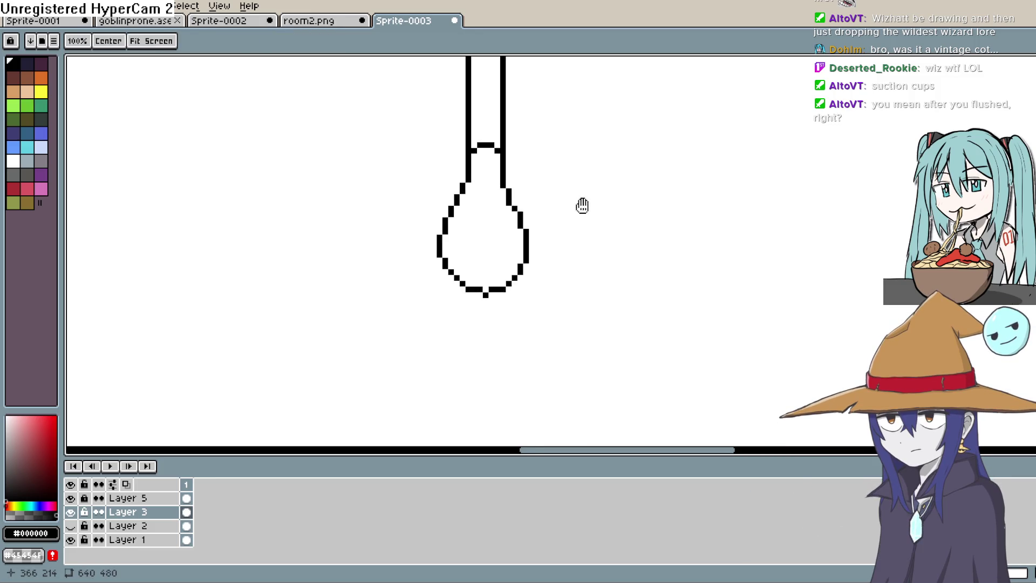
scroll(534, 227, down, 1)
scroll(530, 235, up, 1)
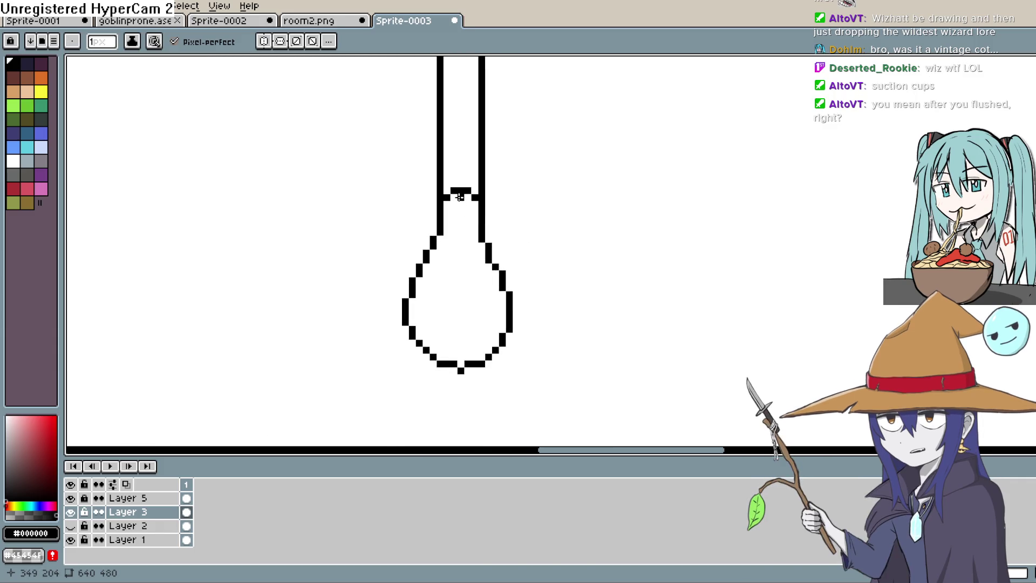
drag(460, 197, 440, 299)
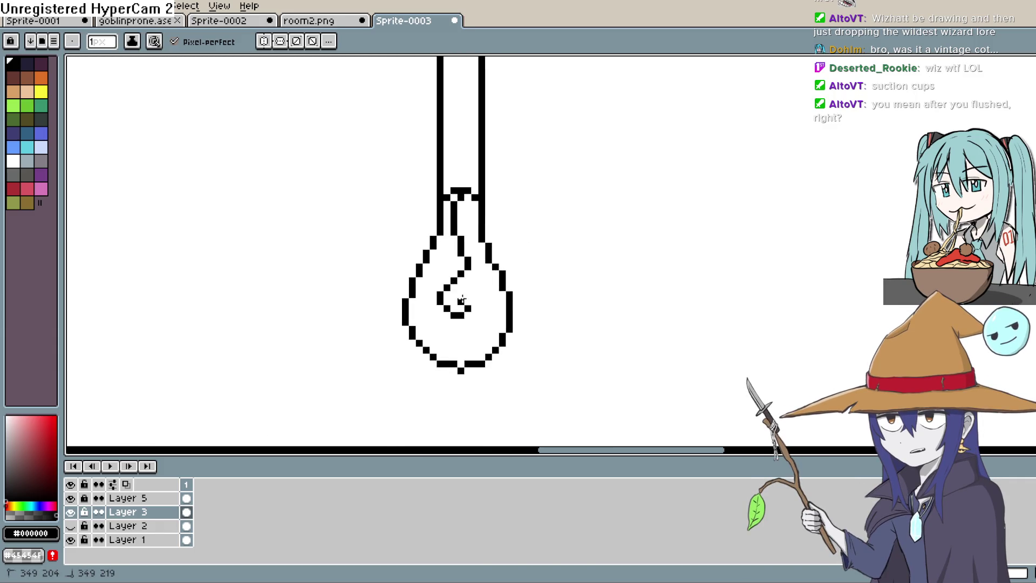
scroll(518, 284, down, 1)
scroll(534, 195, down, 1)
scroll(551, 202, down, 2)
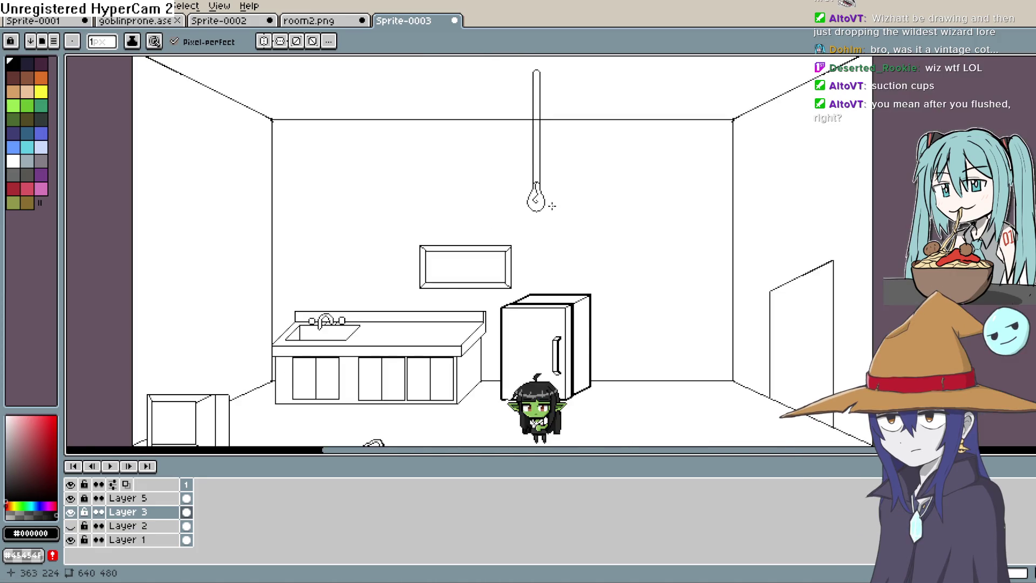
scroll(552, 206, up, 2)
scroll(542, 194, up, 1)
scroll(526, 182, up, 1)
scroll(489, 177, up, 1)
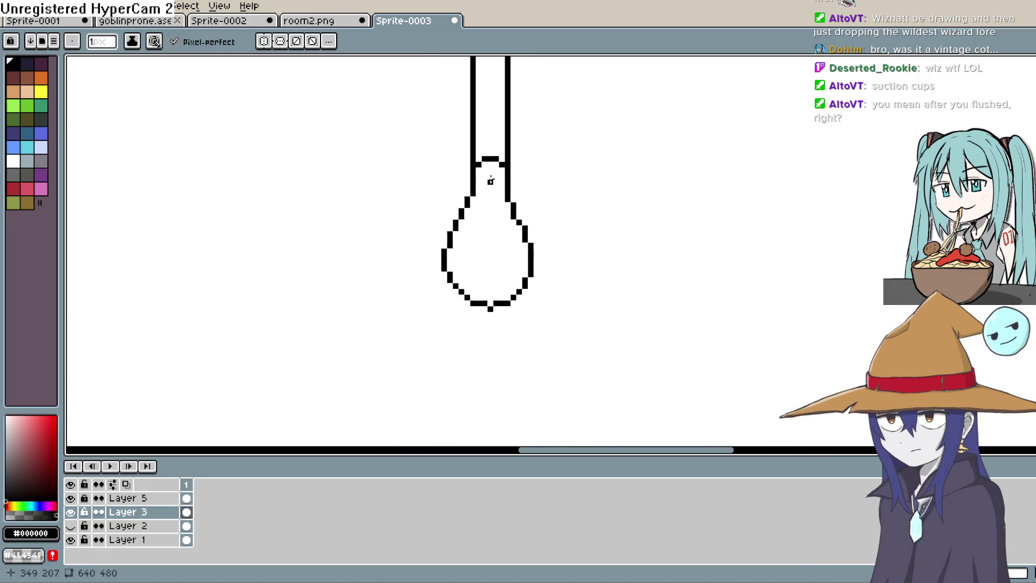
scroll(490, 177, up, 2)
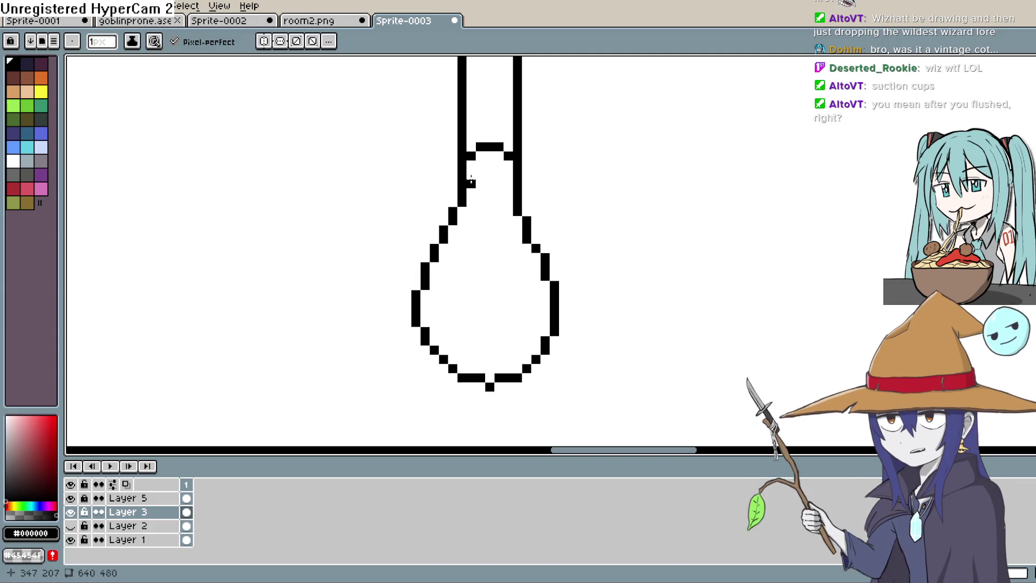
Draw horizontal rungs across the bulb neck, undoing and redrawing misplaced ones for a ribbed base
mouse_move(488, 175)
mouse_down()
mouse_move(506, 176)
mouse_move(471, 211)
mouse_move(508, 201)
mouse_up()
key(ctrl+z)
click(473, 210)
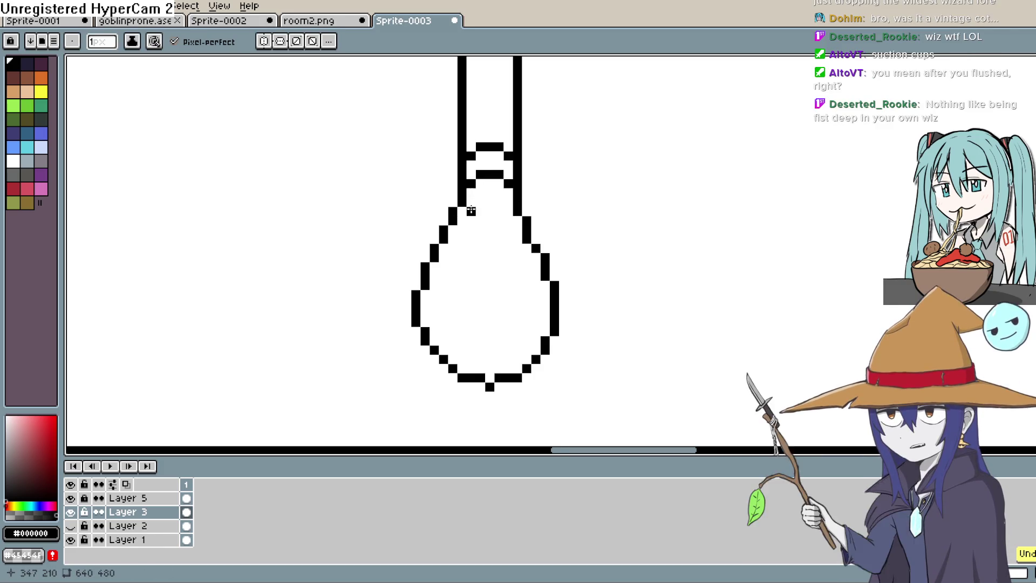
drag(479, 203, 504, 203)
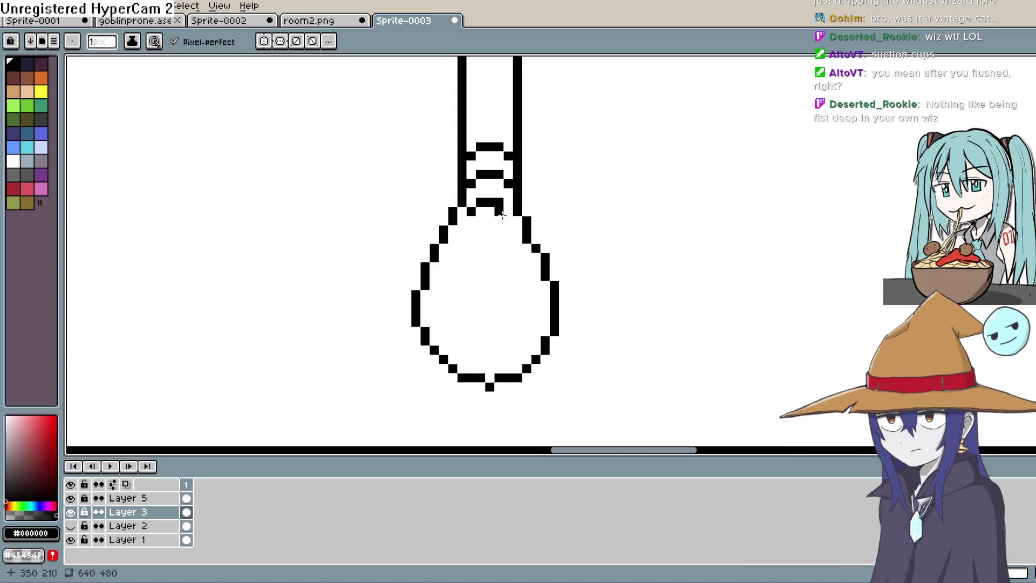
key(ctrl+z)
key(ctrl+z)
click(463, 212)
drag(471, 202, 499, 203)
key(ctrl+z)
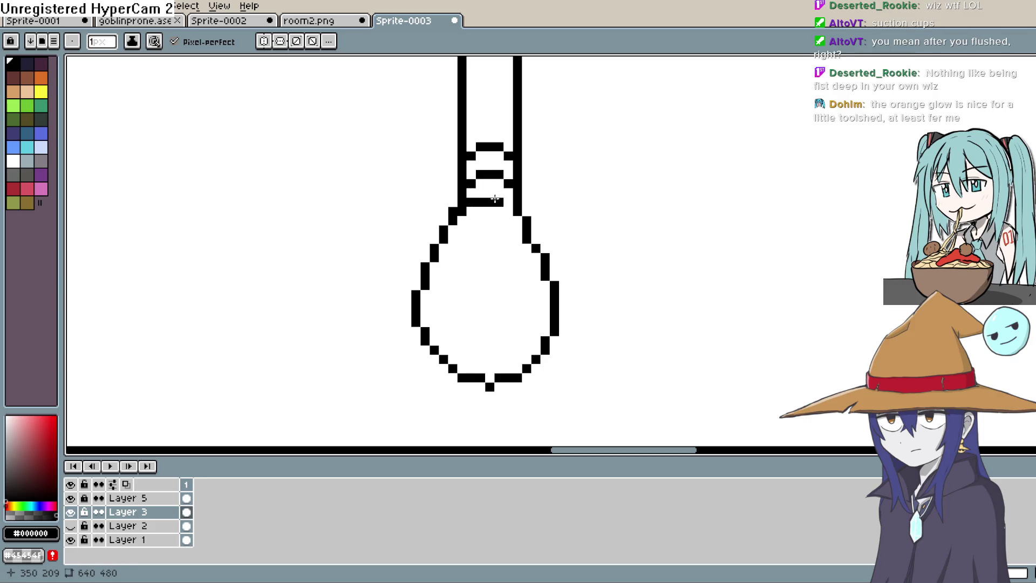
key(ctrl+z)
key(ctrl+z)
Draw a solid bar joining the ribbed neck to the bulb outline
click(468, 212)
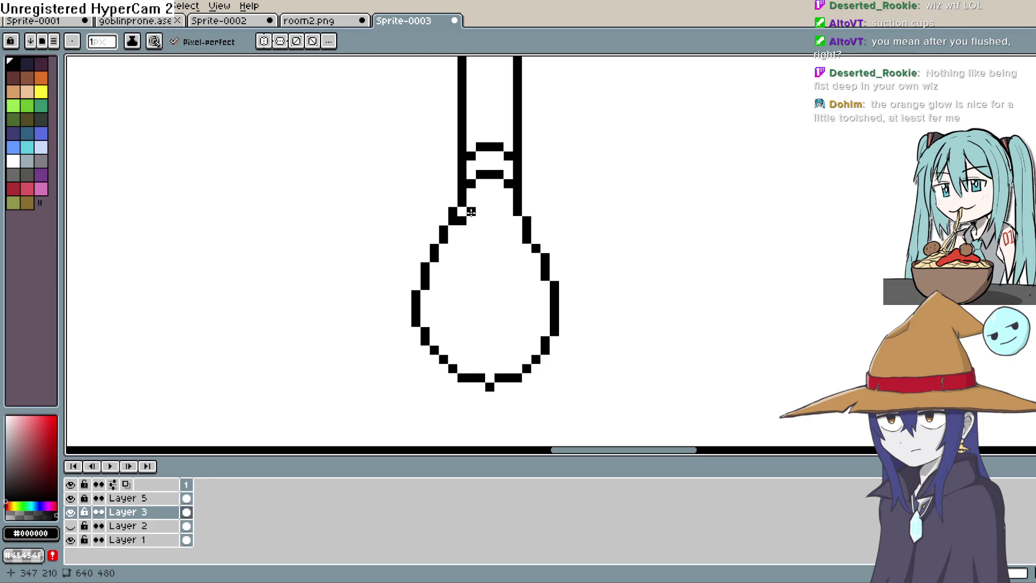
drag(480, 211, 505, 213)
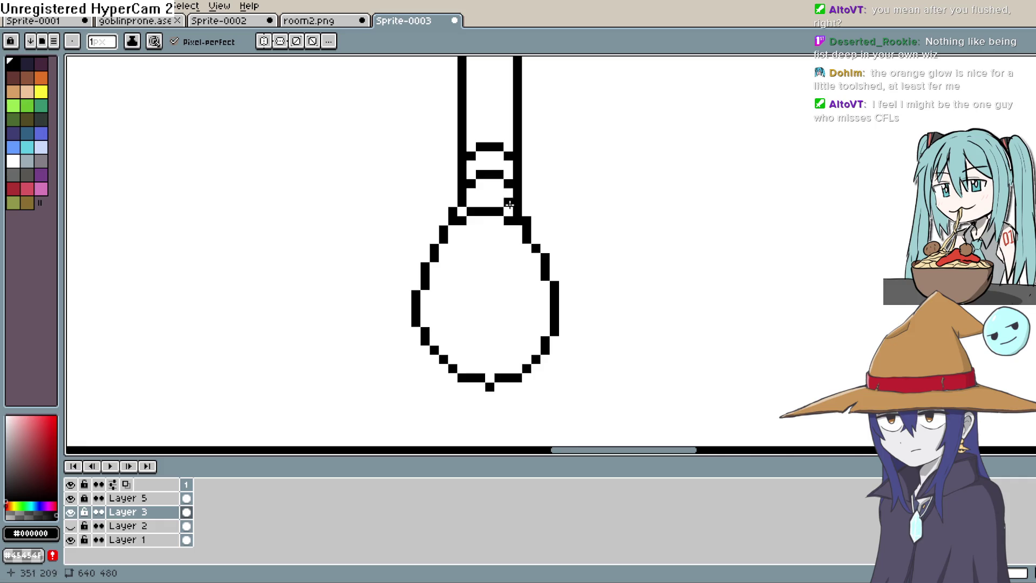
middle_click(537, 150)
mouse_move(536, 150)
mouse_down()
mouse_move(522, 206)
mouse_move(512, 177)
mouse_up()
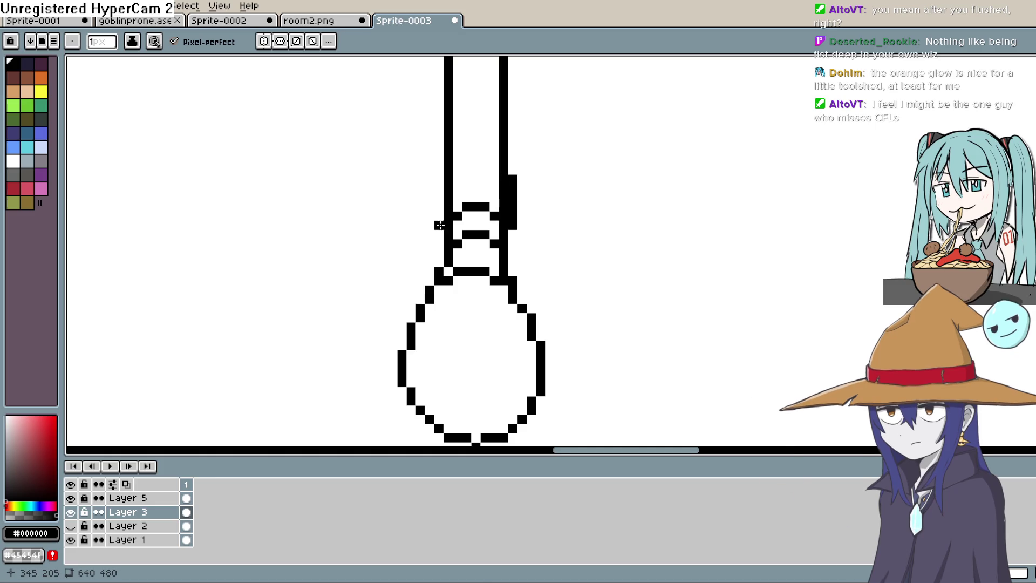
Thicken the cord sides into a socket and erase their inner pixels to leave a stepped collar
drag(438, 229, 438, 185)
key(m)
key(e)
drag(504, 220, 503, 175)
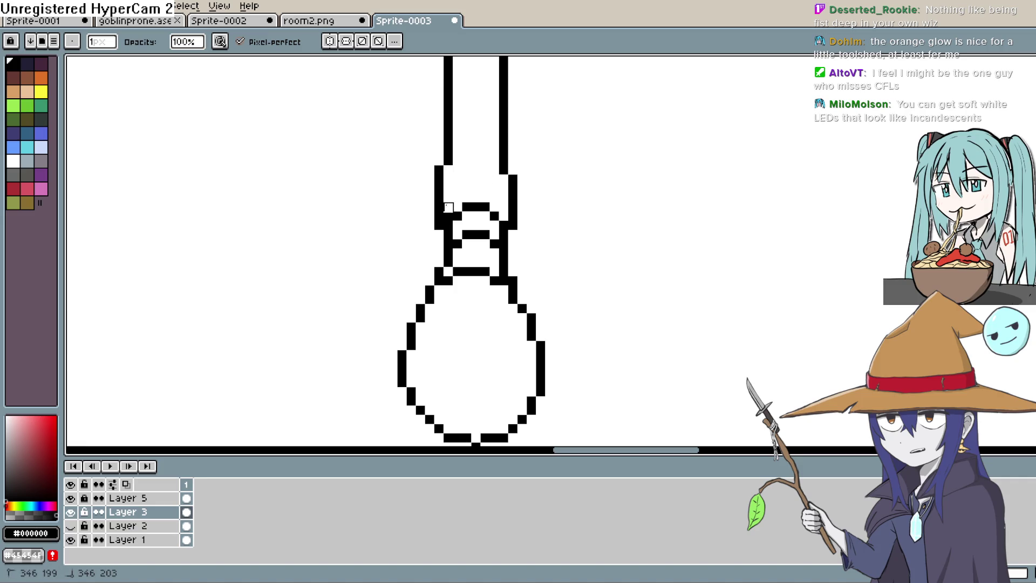
drag(448, 220, 449, 204)
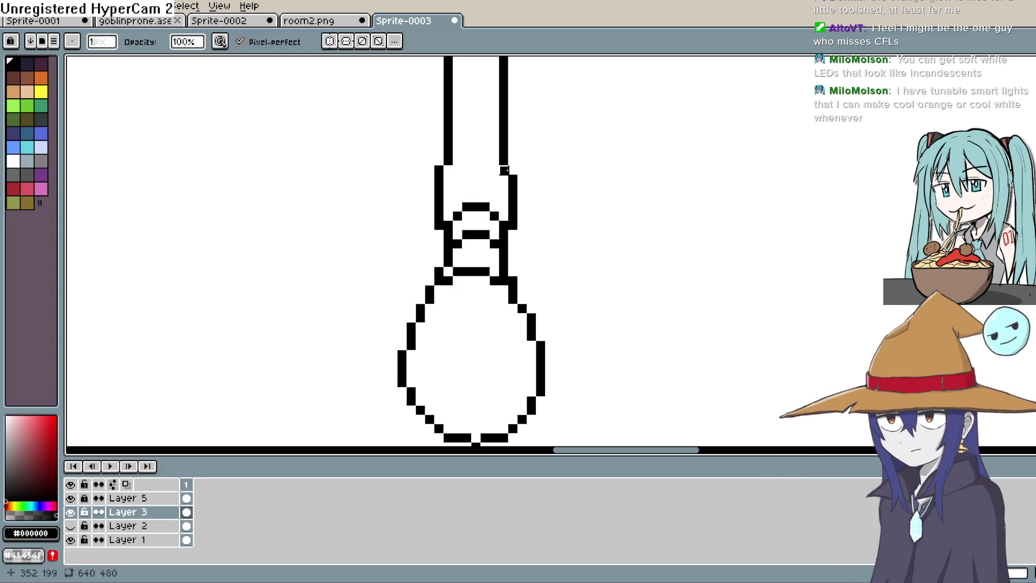
key(space)
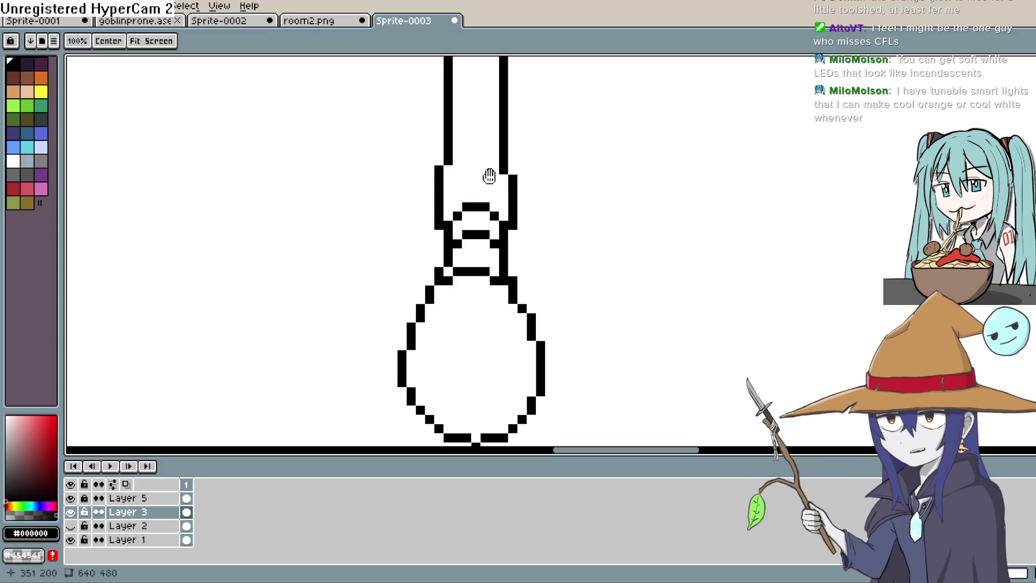
Pencil a small rounded cap on top of the socket where the cord enters
key(space)
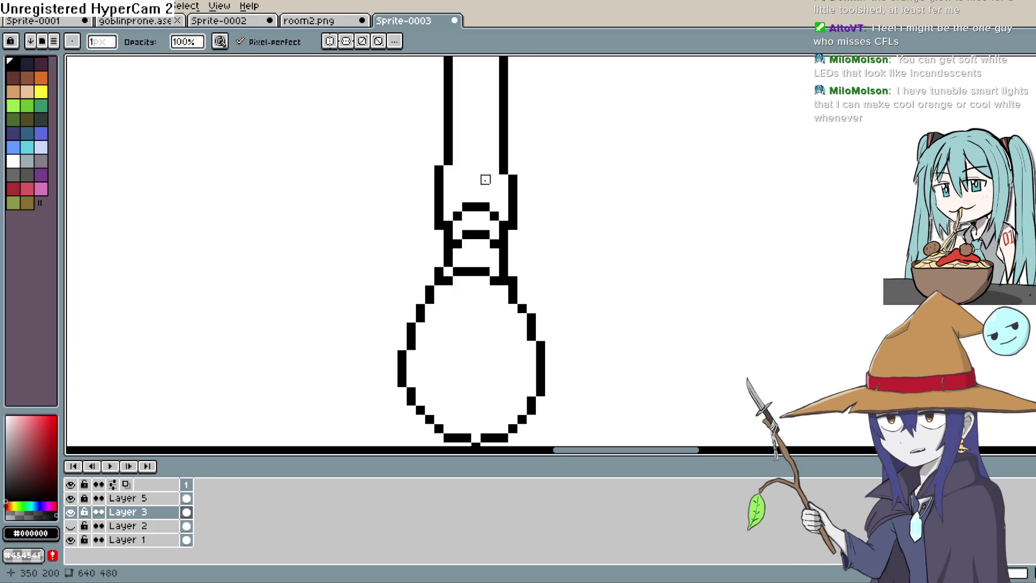
scroll(485, 179, up, 1)
scroll(484, 179, up, 1)
scroll(485, 178, up, 1)
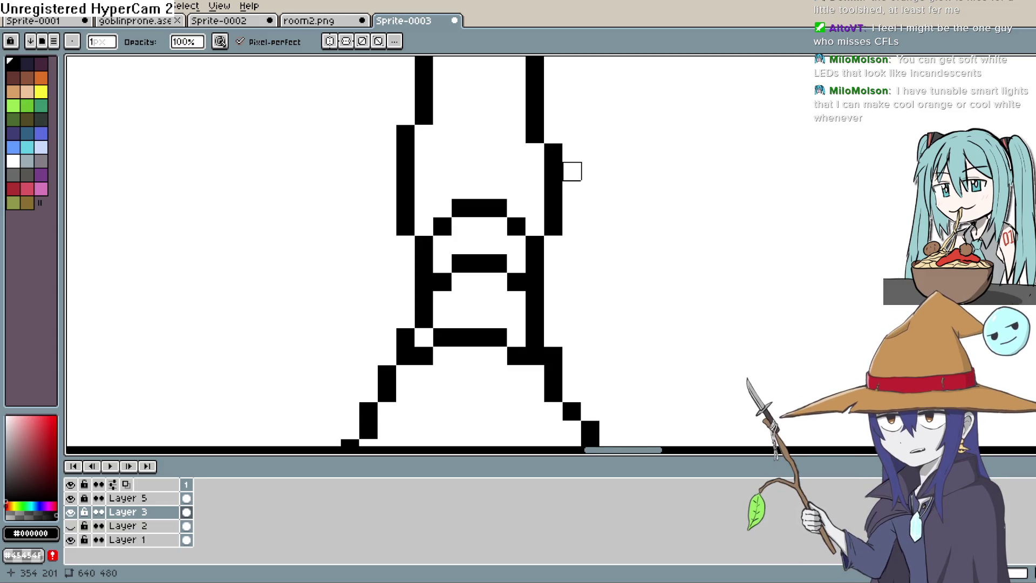
scroll(572, 171, down, 1)
scroll(568, 170, down, 1)
drag(585, 208, 584, 267)
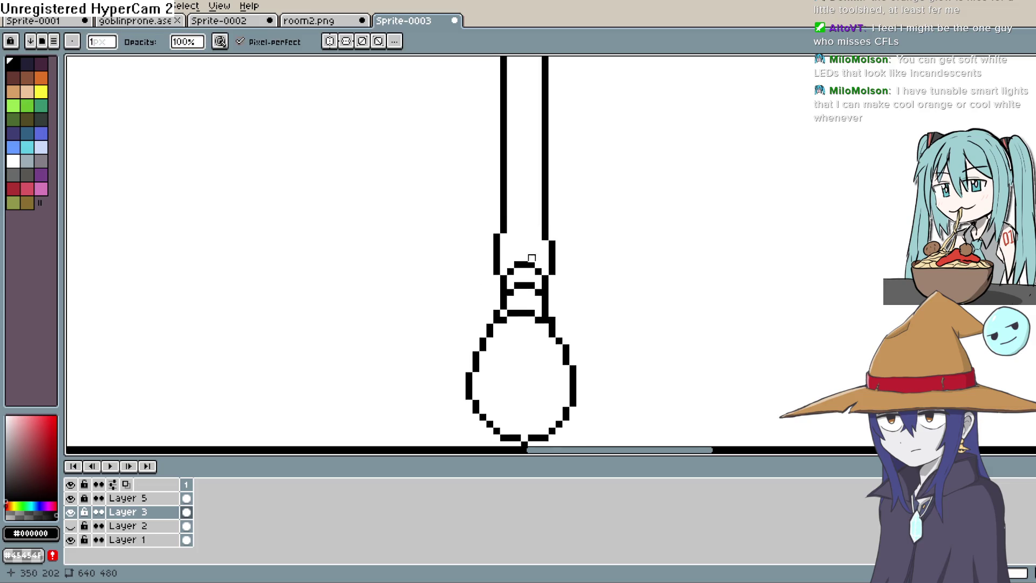
key(m)
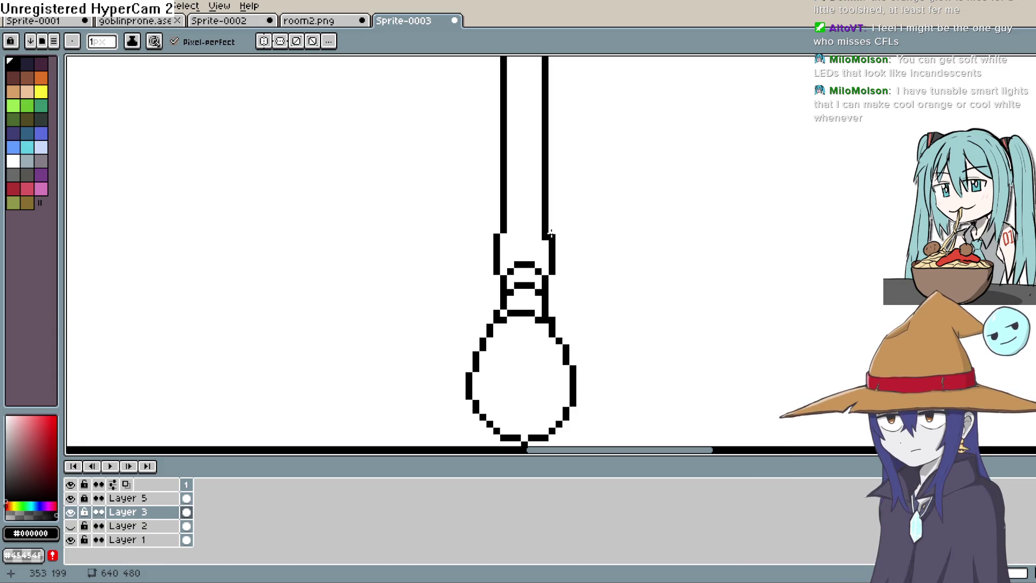
key(e)
key(b)
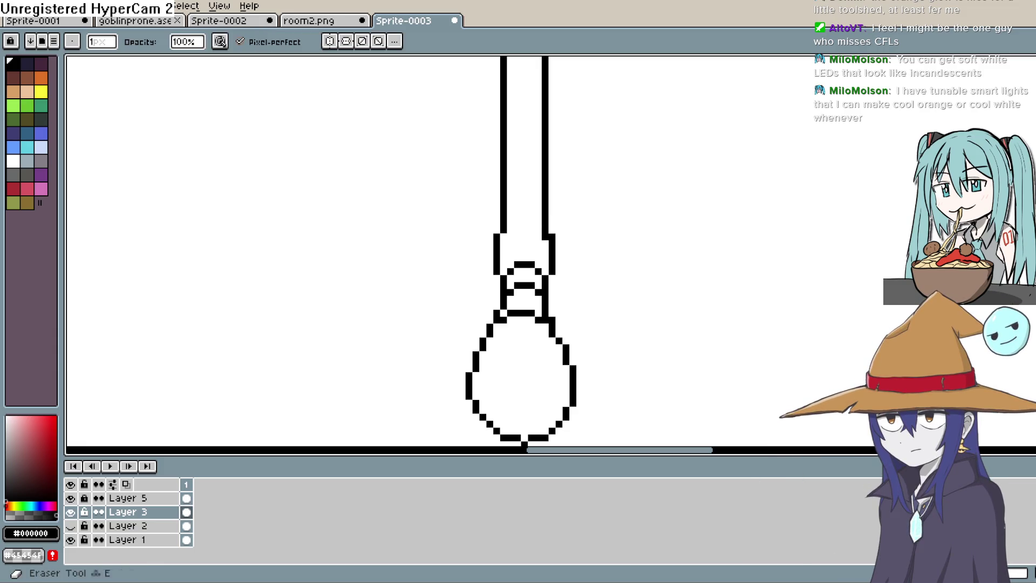
key(g)
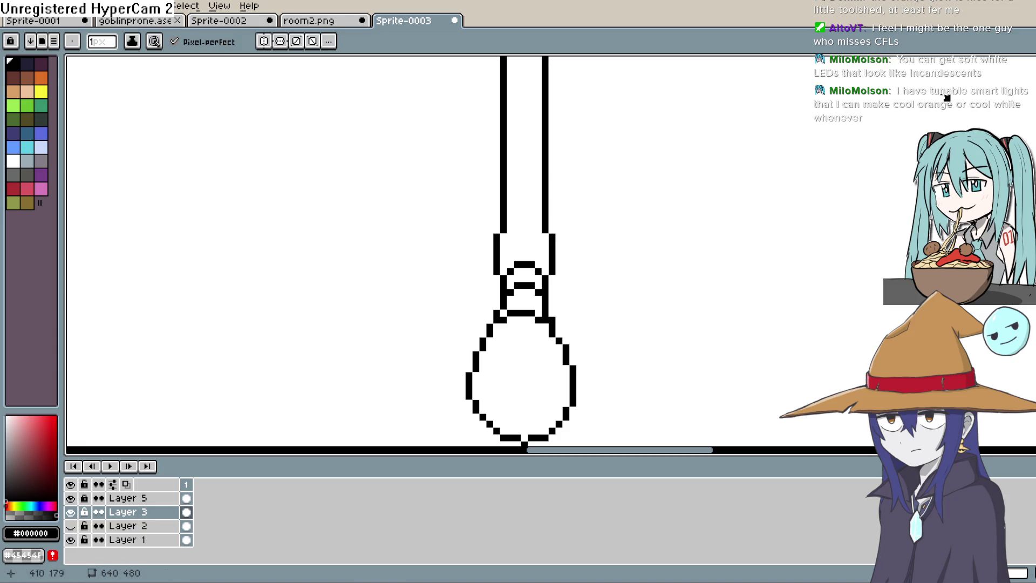
click(512, 231)
drag(515, 223, 526, 224)
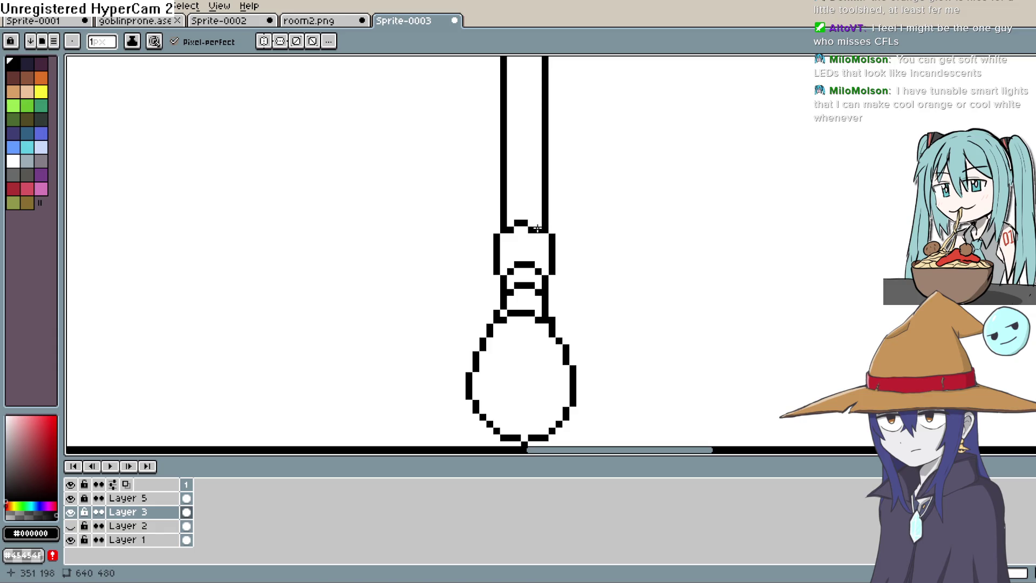
click(531, 218)
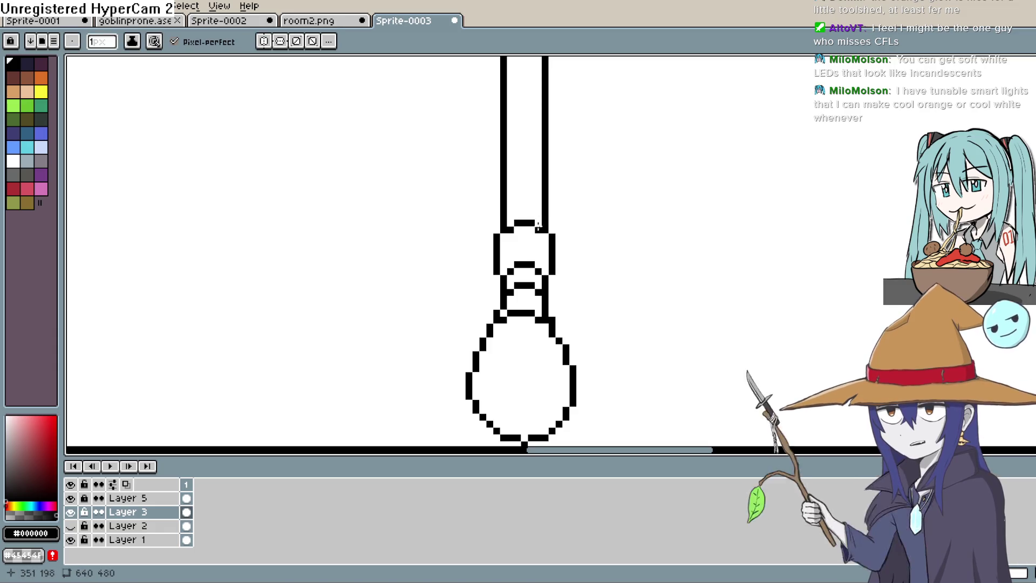
scroll(625, 207, down, 1)
scroll(626, 208, down, 2)
scroll(626, 208, down, 1)
scroll(625, 208, up, 1)
Draw a thin vertical pull cord hanging down from the bulb, retrying the stroke
drag(640, 227, 630, 202)
scroll(630, 201, up, 1)
scroll(630, 201, up, 3)
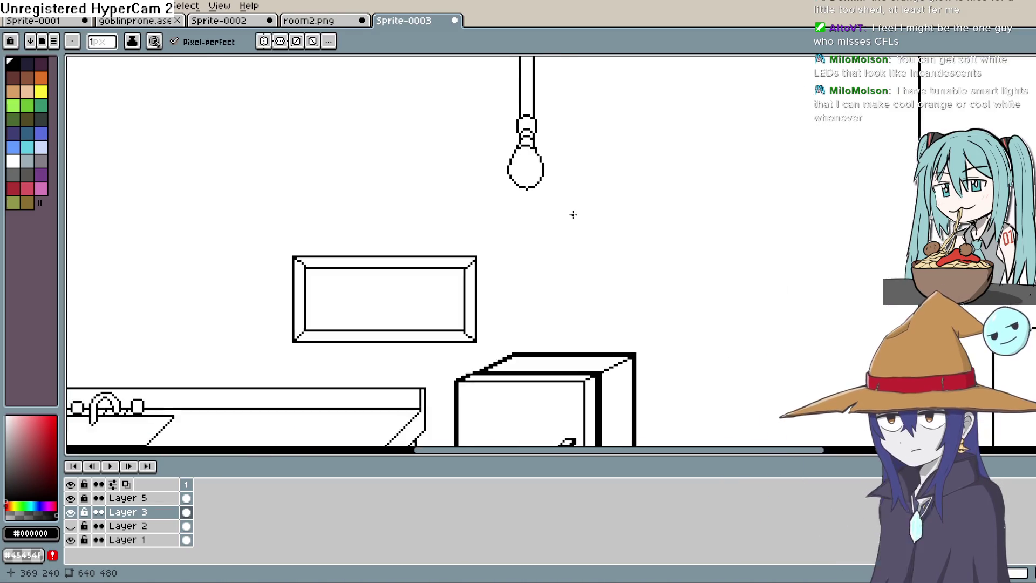
drag(557, 220, 553, 231)
drag(506, 191, 508, 316)
key(ctrl+z)
drag(499, 188, 499, 363)
scroll(534, 219, down, 1)
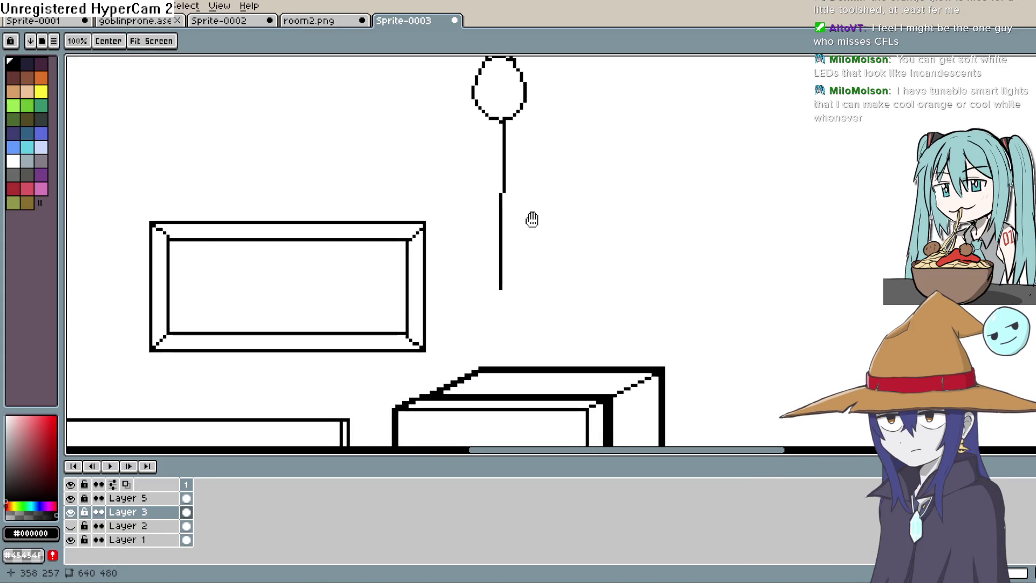
scroll(520, 257, up, 1)
key(ctrl+z)
scroll(502, 205, down, 2)
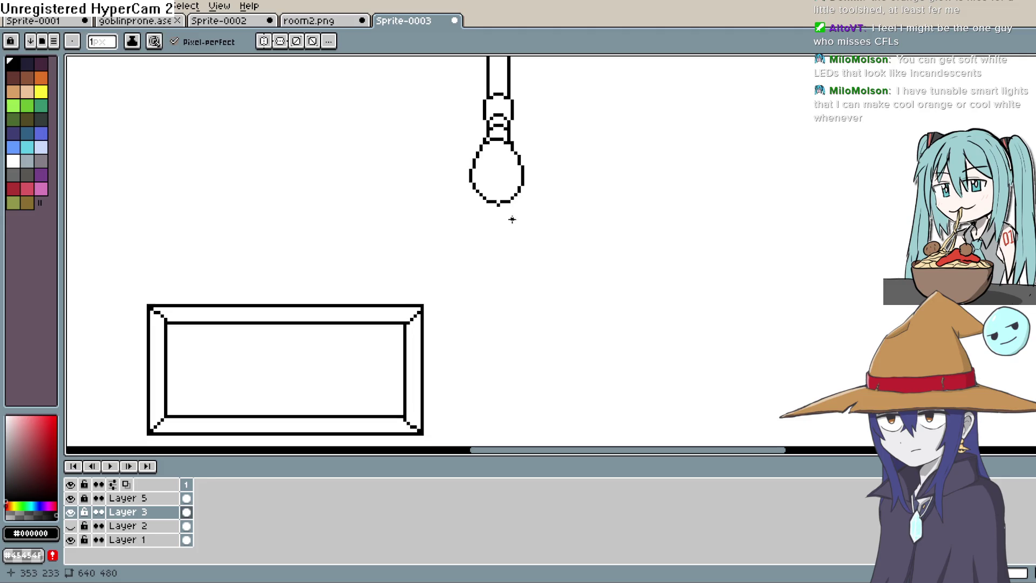
scroll(506, 323, down, 3)
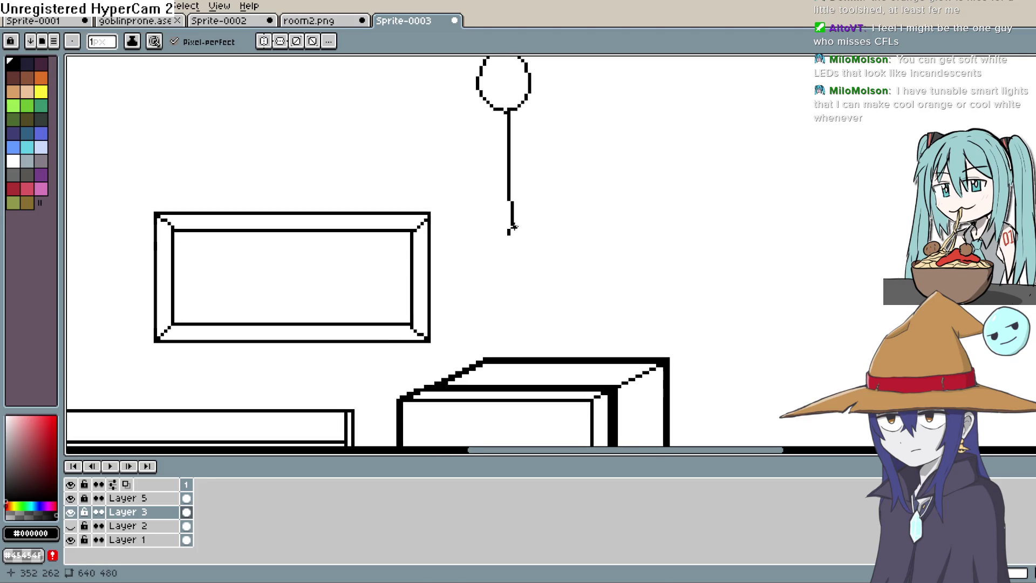
Add a small loop knob at the pull cord's end and check the whole bulb
drag(509, 233, 506, 247)
drag(566, 202, 551, 340)
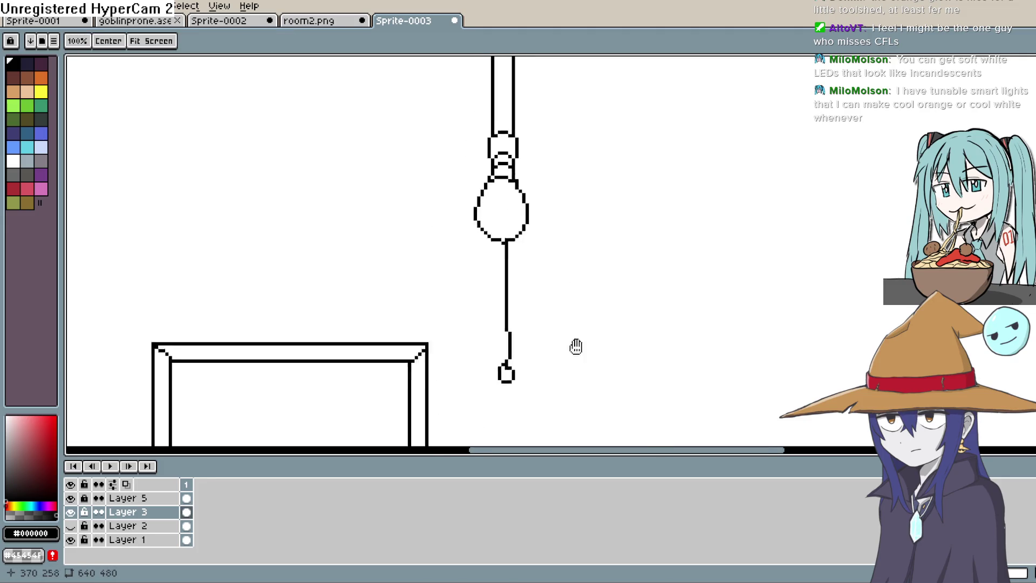
key(b)
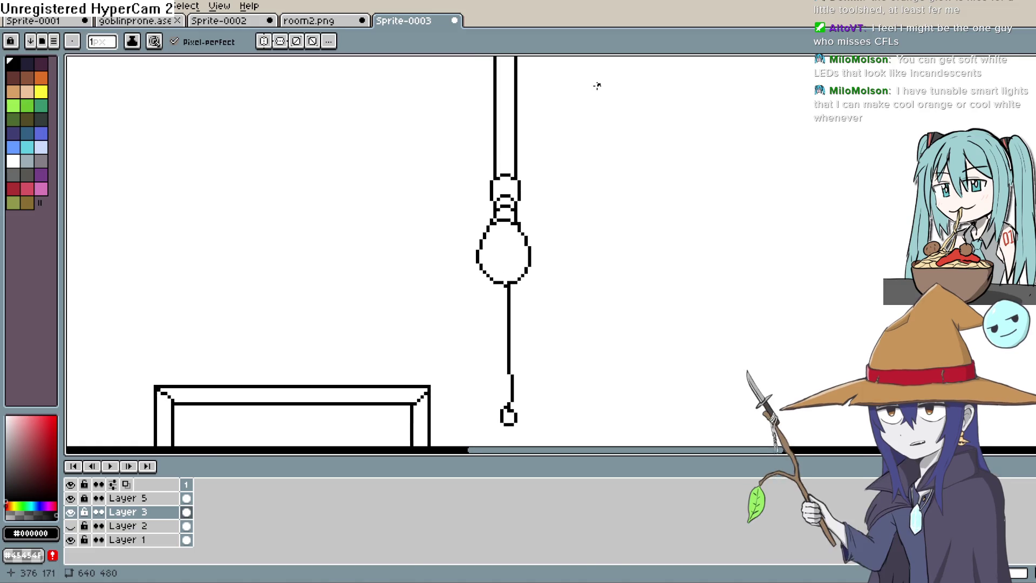
key(g)
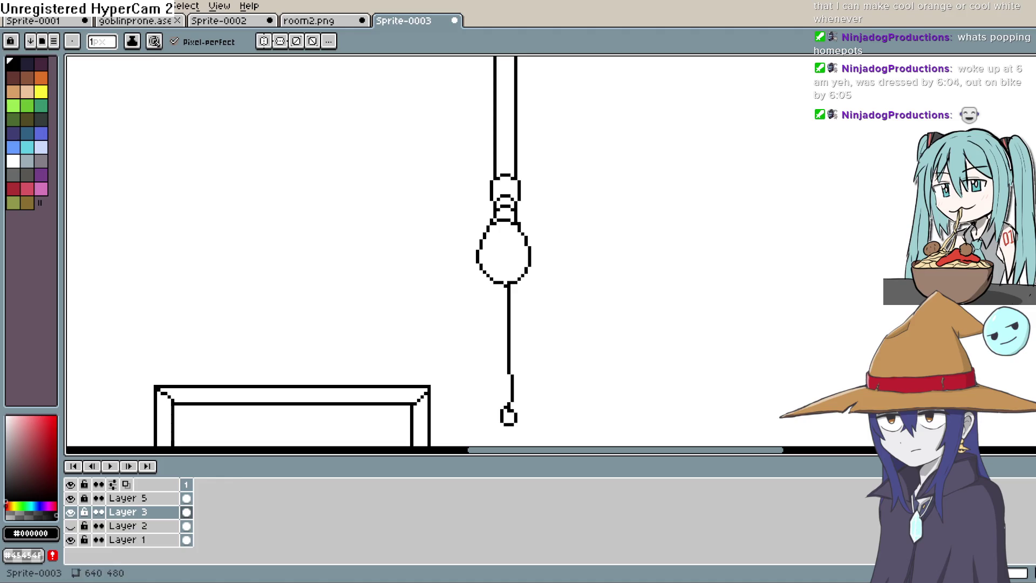
scroll(900, 276, down, 2)
scroll(900, 275, up, 1)
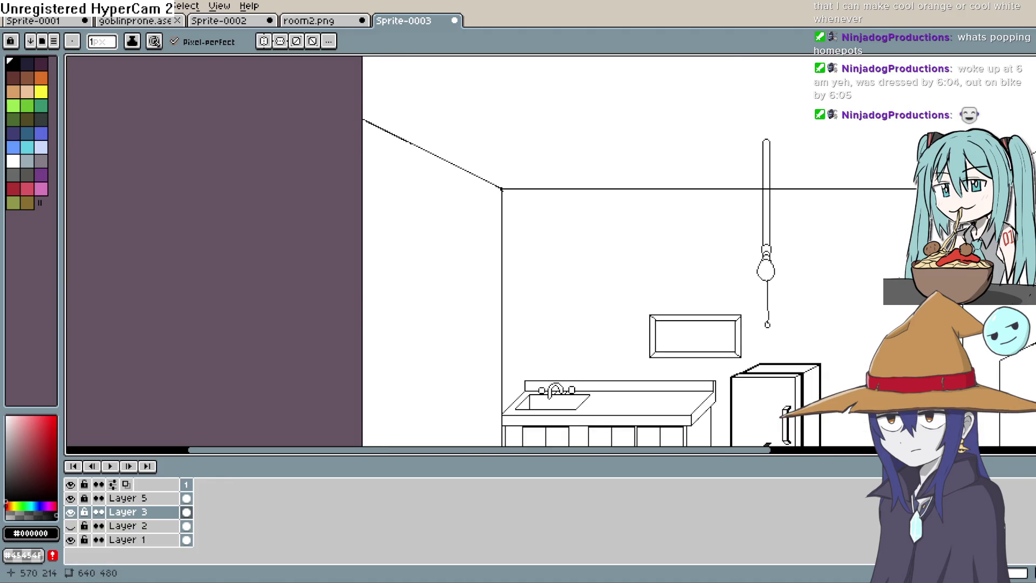
scroll(901, 276, down, 2)
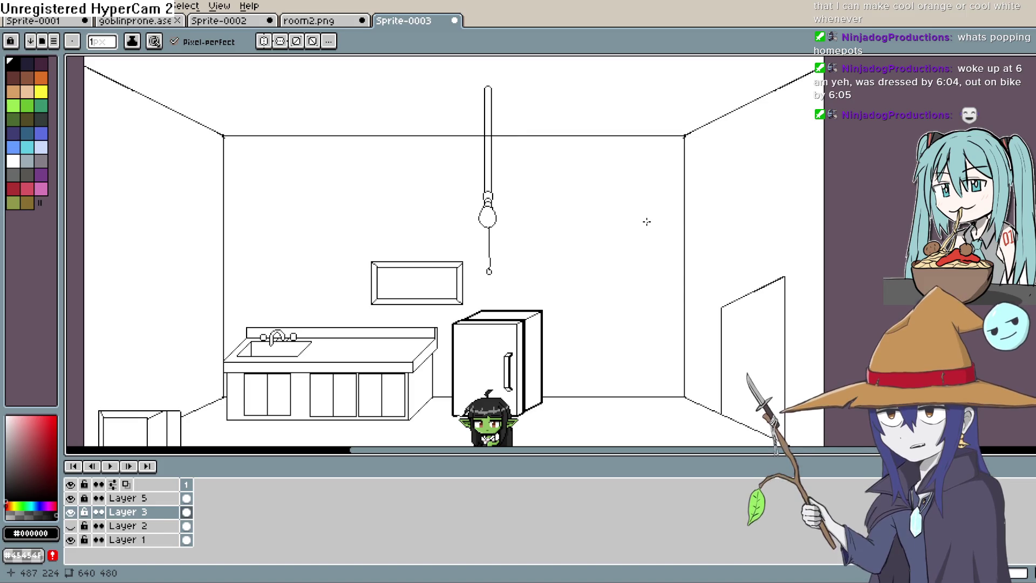
scroll(646, 221, up, 3)
scroll(645, 221, up, 2)
drag(669, 221, 561, 157)
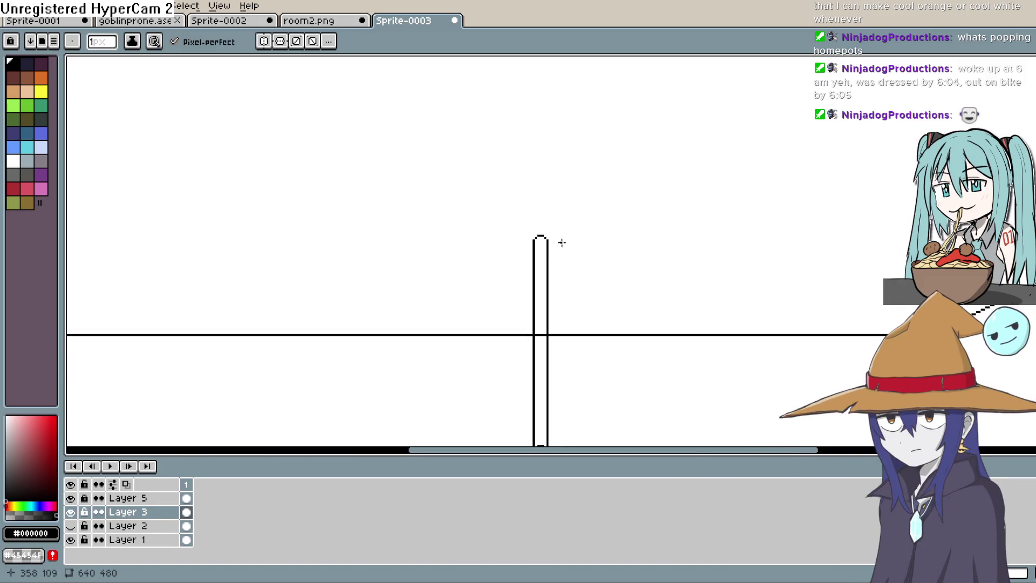
Sketch and undo shade arcs around the cord's top, then switch to the Eraser for cleanup
drag(560, 243, 436, 235)
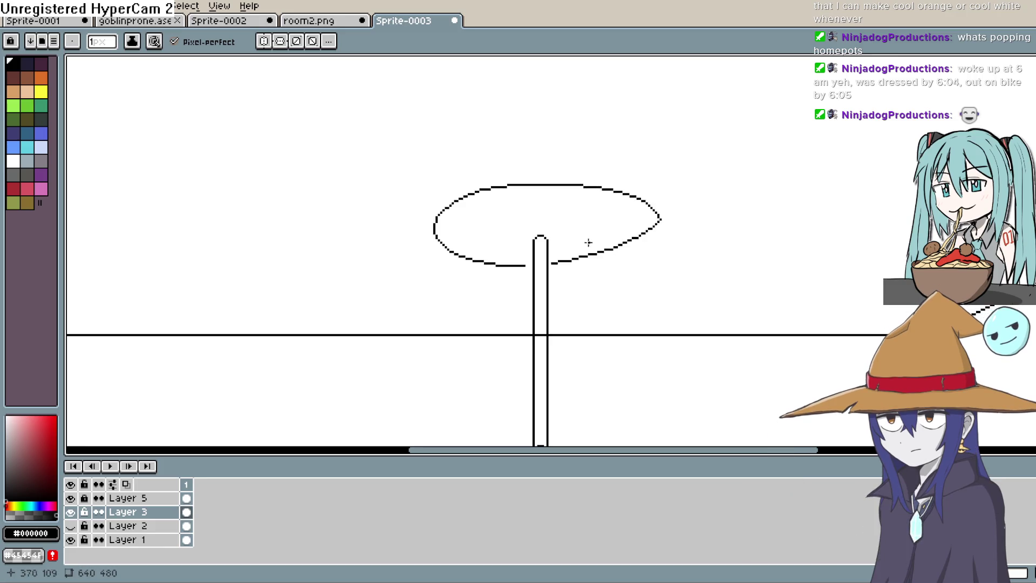
key(ctrl+z)
mouse_move(611, 226)
mouse_down()
mouse_move(543, 207)
mouse_move(496, 248)
mouse_up()
key(ctrl+z)
key(ctrl+z)
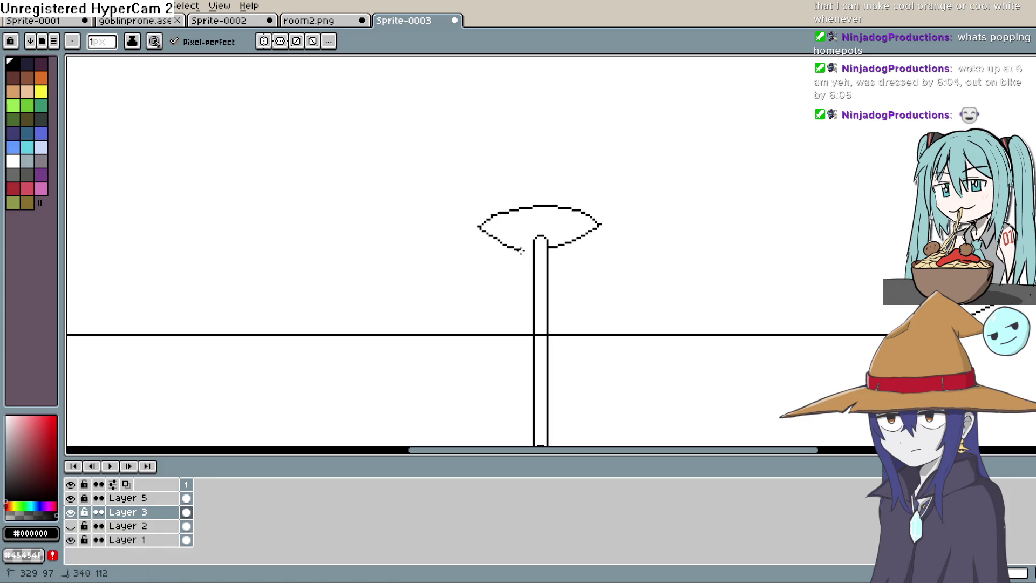
scroll(639, 243, down, 1)
scroll(639, 243, down, 1)
scroll(653, 265, up, 1)
scroll(653, 264, up, 1)
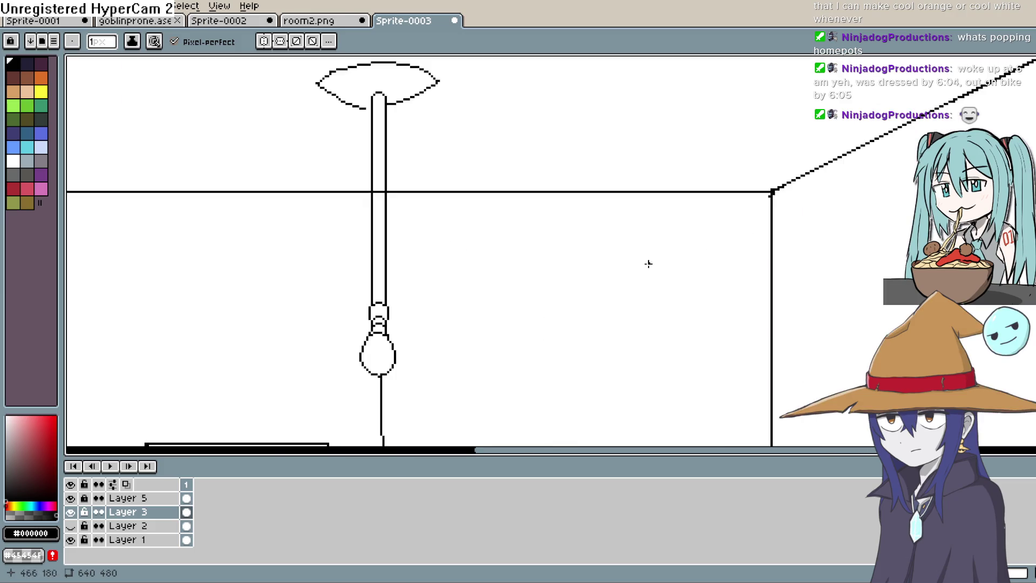
scroll(653, 265, up, 1)
scroll(453, 227, up, 1)
scroll(430, 203, up, 1)
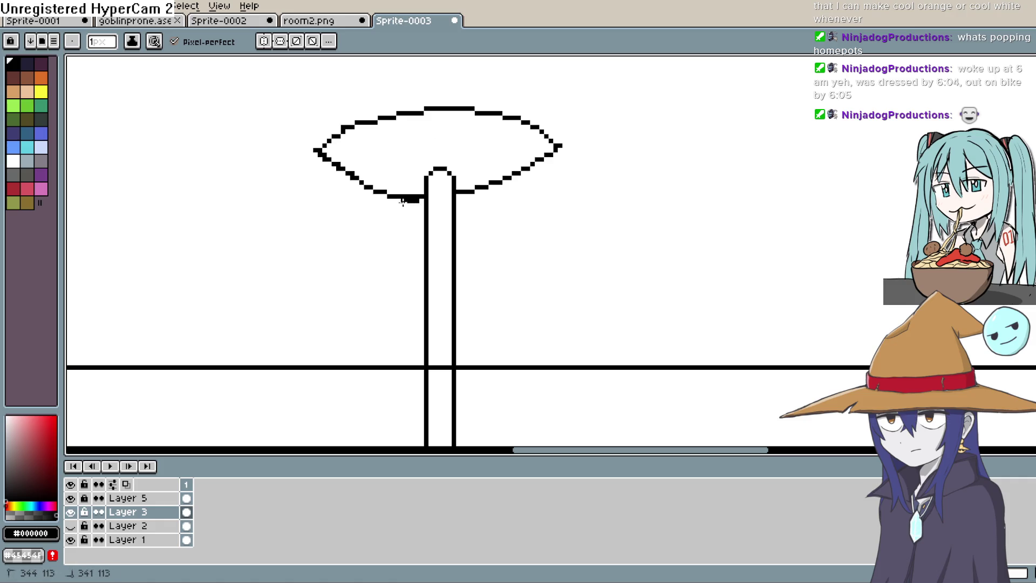
key(e)
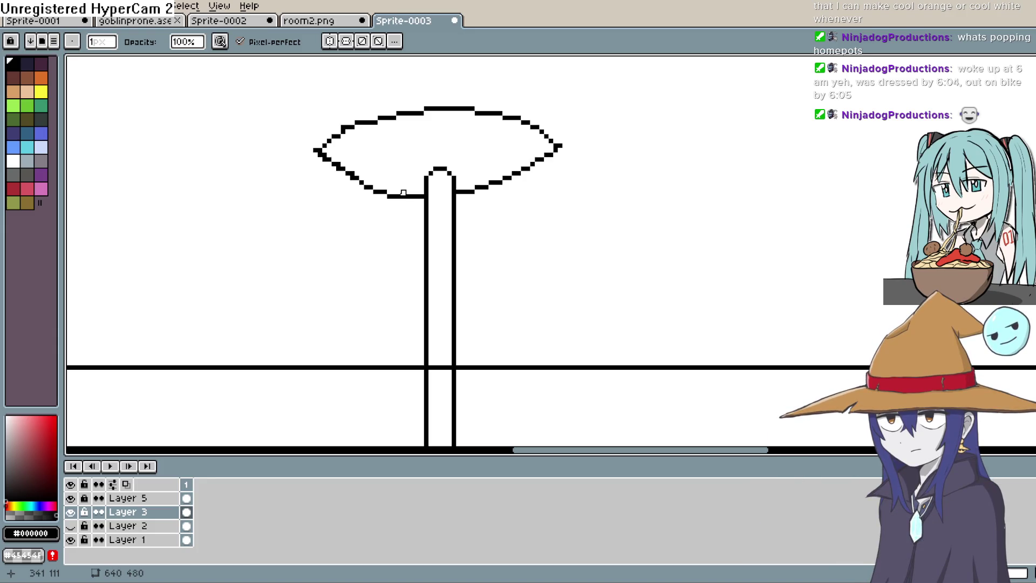
drag(526, 224, 499, 243)
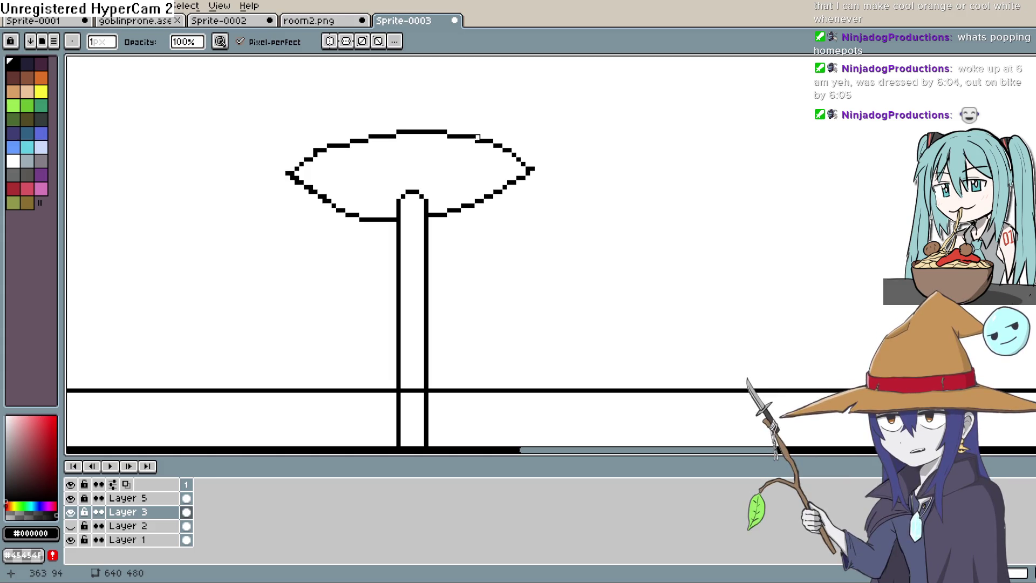
scroll(598, 251, down, 1)
scroll(616, 276, down, 1)
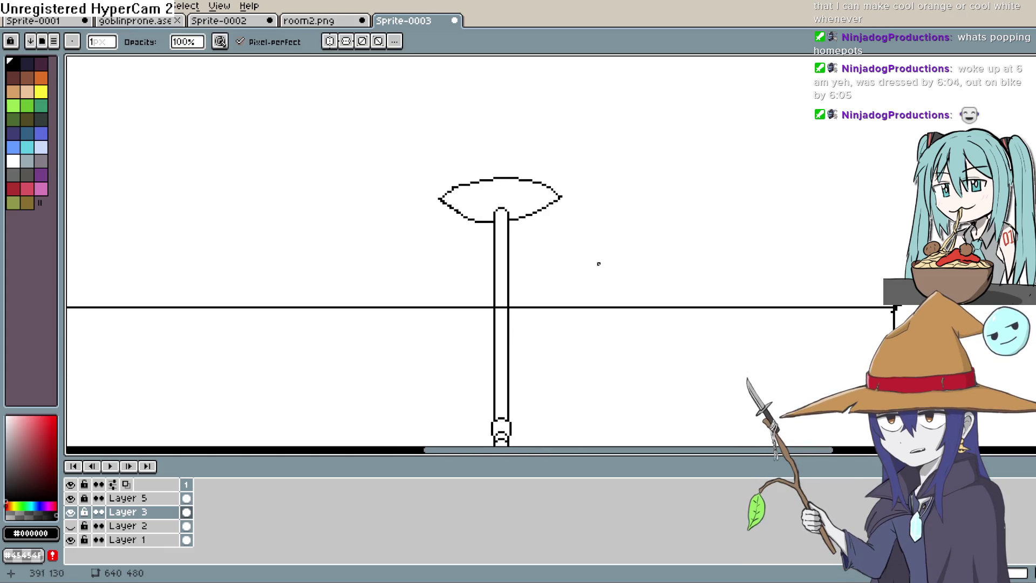
scroll(636, 320, down, 1)
scroll(636, 321, down, 1)
scroll(567, 268, up, 3)
scroll(550, 259, up, 2)
Erase the ceiling line pixels running between the lamp rod's two edges
key(e)
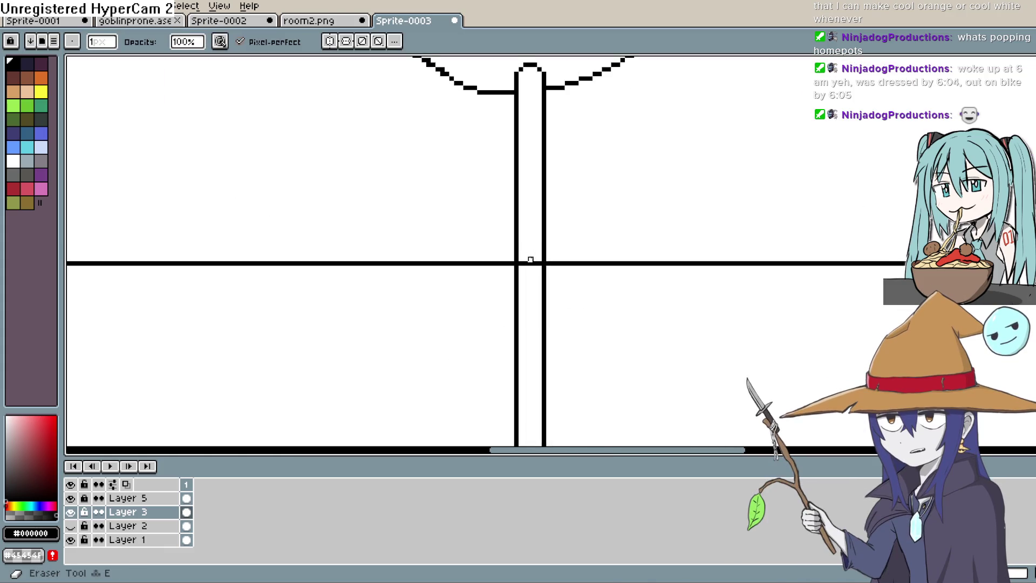
drag(523, 264, 533, 263)
click(535, 260)
scroll(545, 259, down, 2)
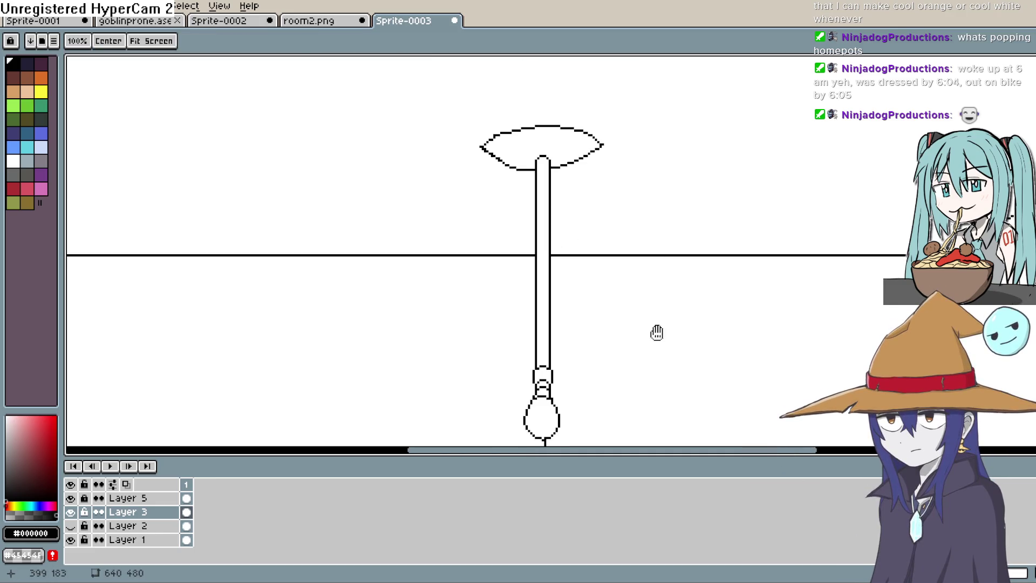
scroll(664, 324, up, 1)
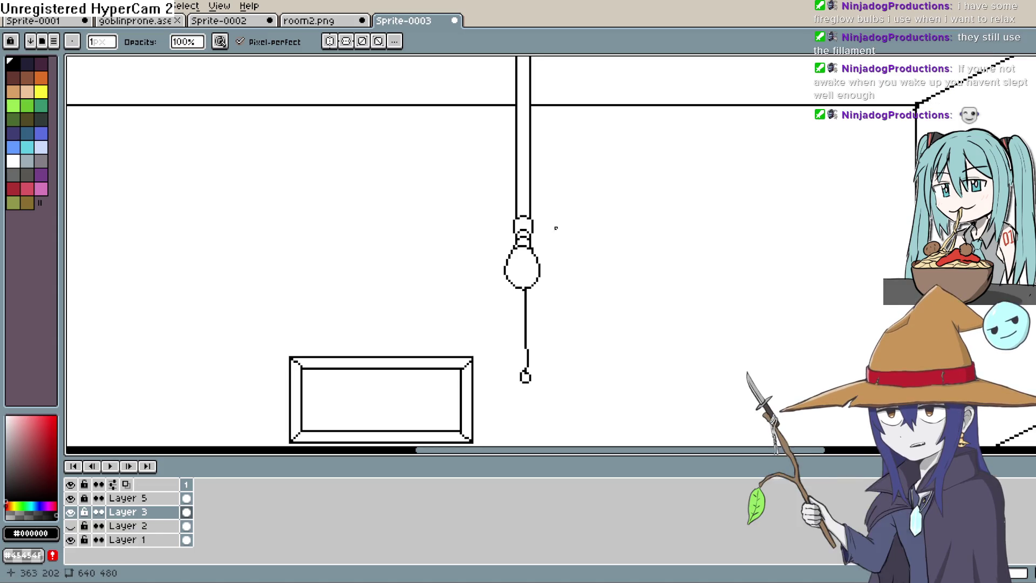
scroll(422, 200, down, 3)
scroll(566, 268, up, 4)
mouse_move(567, 267)
mouse_down()
mouse_move(323, 308)
mouse_move(308, 81)
mouse_move(388, 267)
mouse_move(481, 165)
mouse_up()
scroll(481, 165, up, 2)
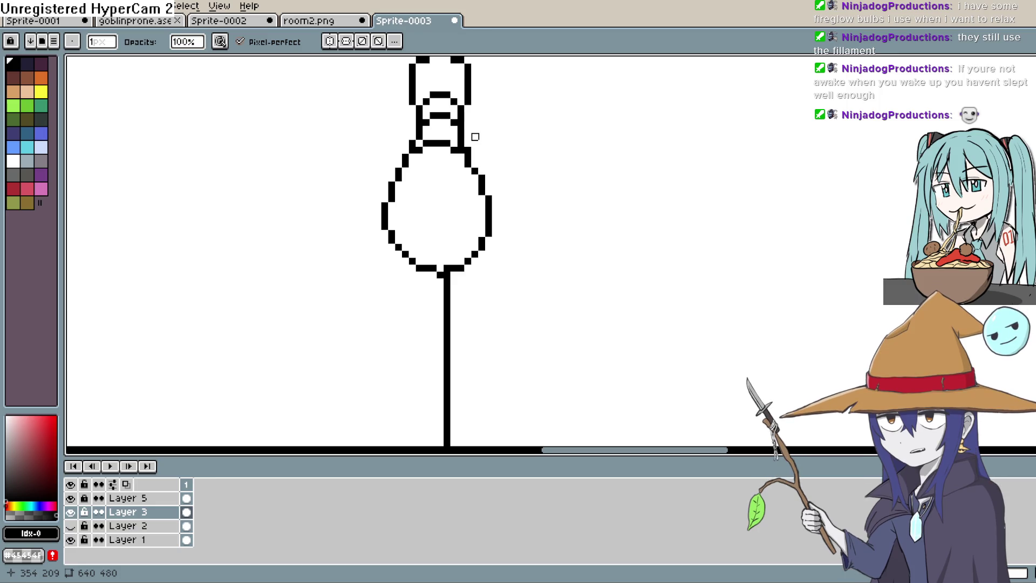
scroll(476, 137, up, 1)
scroll(475, 137, up, 1)
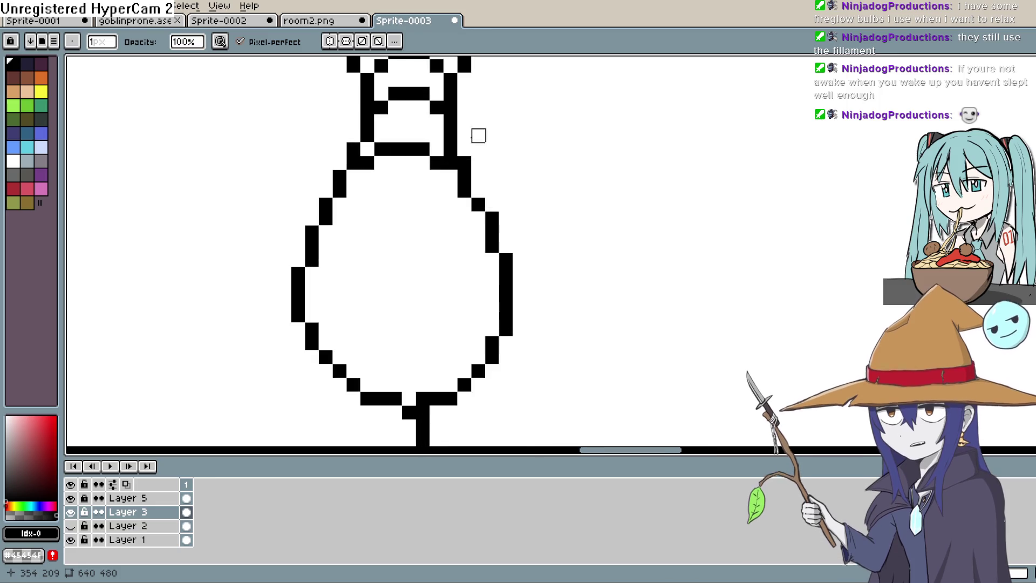
drag(427, 172, 454, 138)
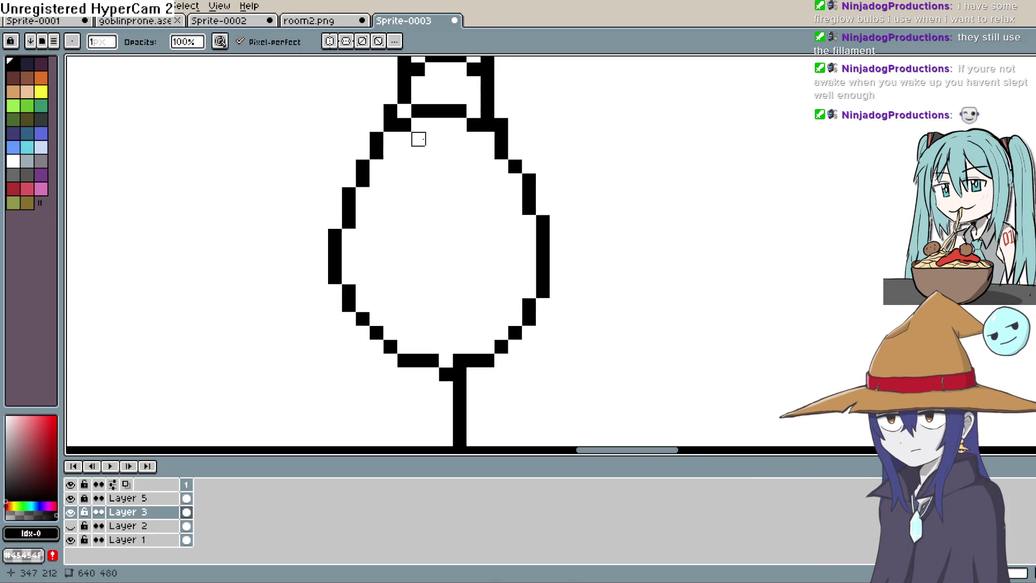
key(g)
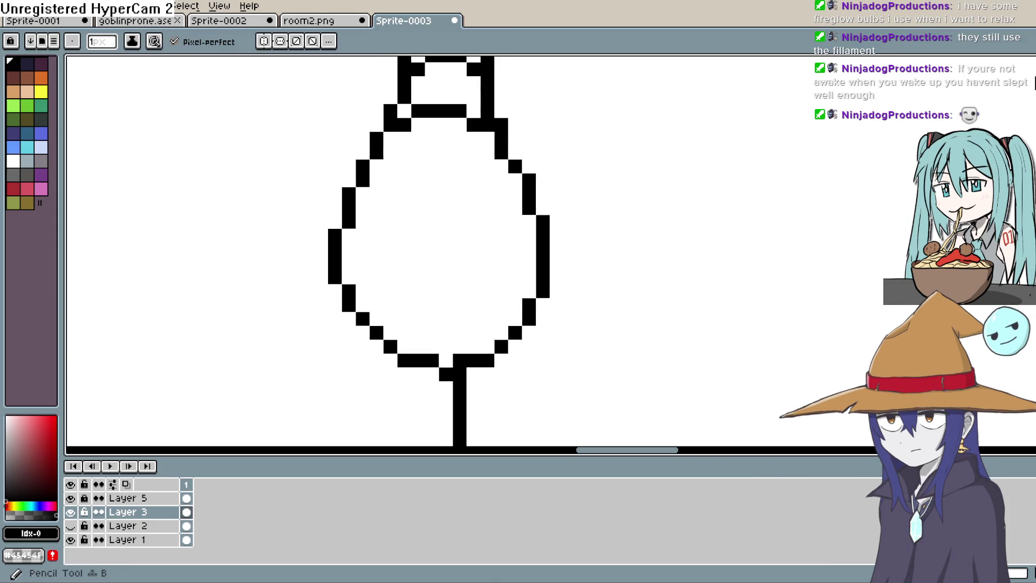
drag(437, 97, 424, 120)
drag(419, 196, 402, 252)
drag(473, 130, 486, 247)
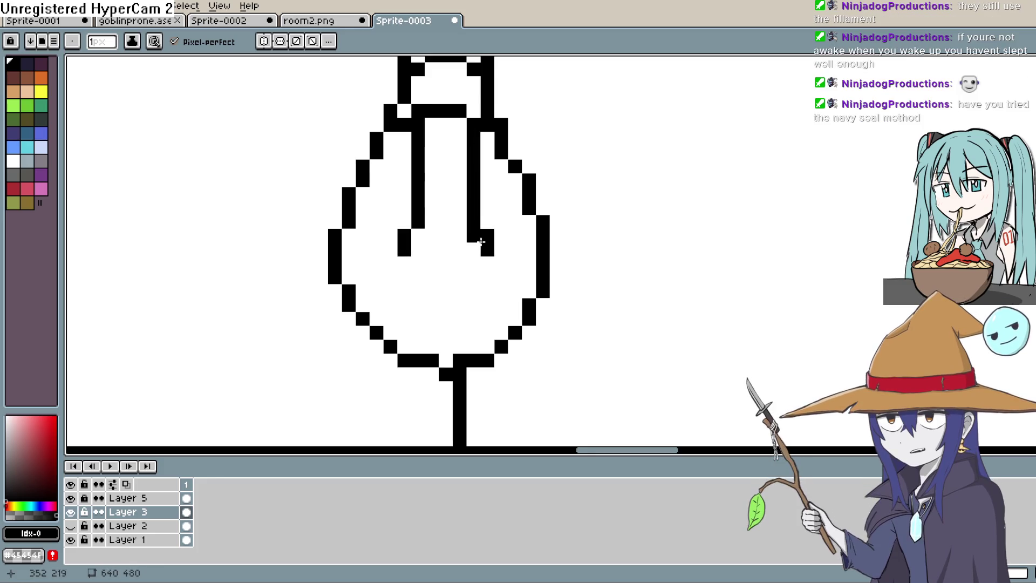
click(418, 261)
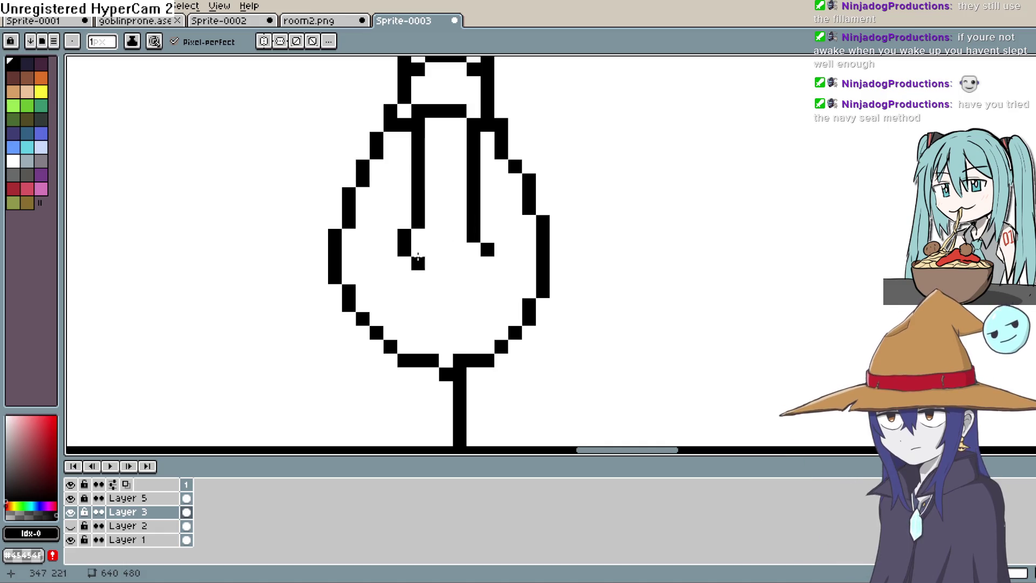
scroll(477, 255, down, 1)
scroll(599, 198, down, 1)
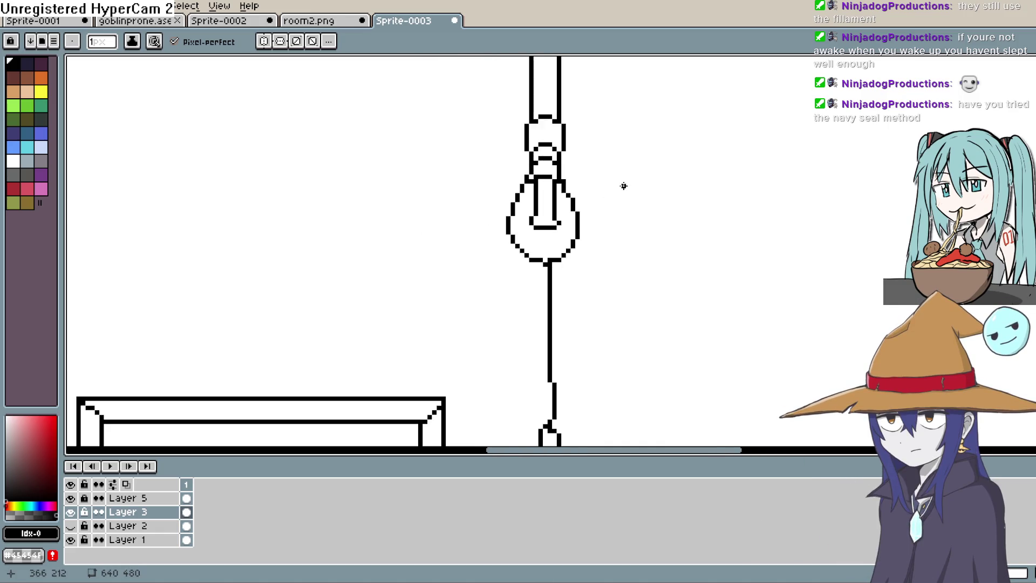
scroll(619, 174, up, 1)
key(ctrl+z)
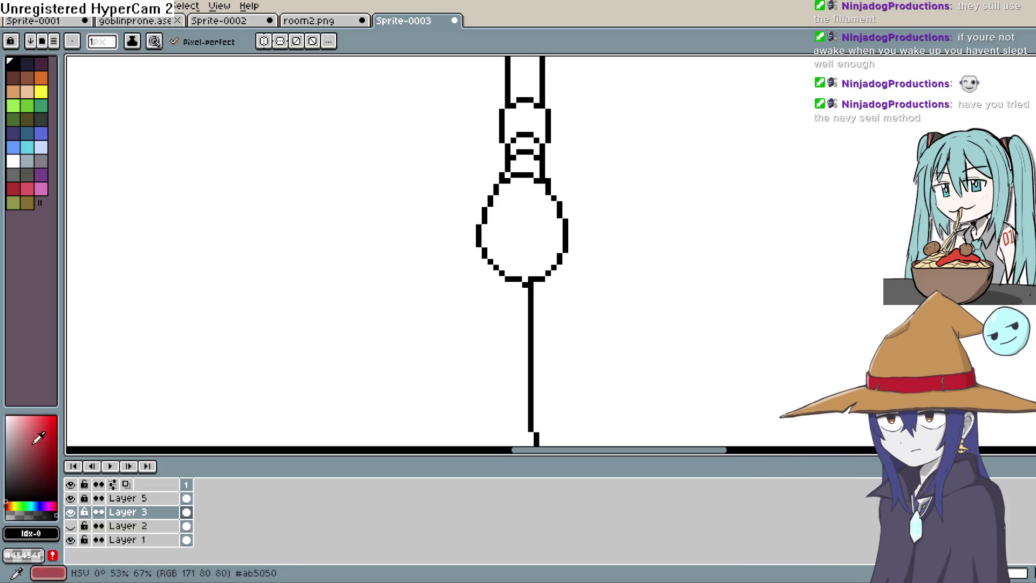
click(18, 500)
Pick a light peach foreground colour in the colour picker
click(12, 509)
click(27, 417)
click(15, 502)
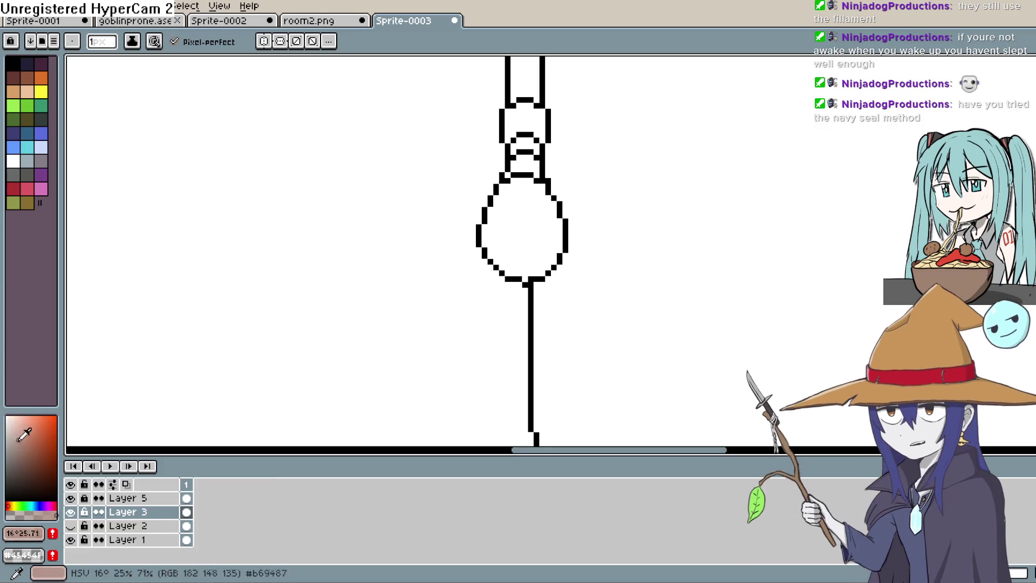
click(12, 504)
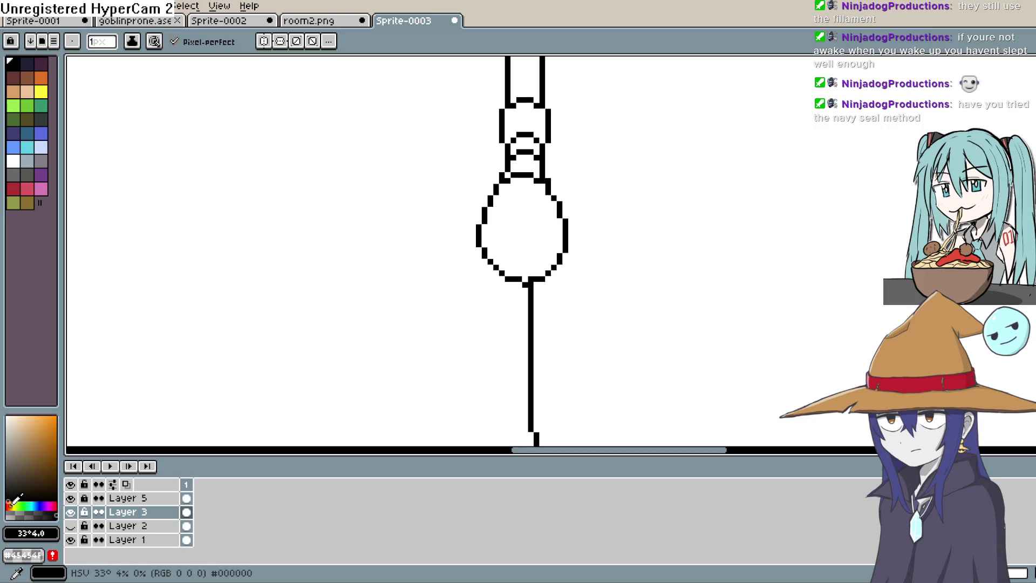
click(34, 416)
click(34, 412)
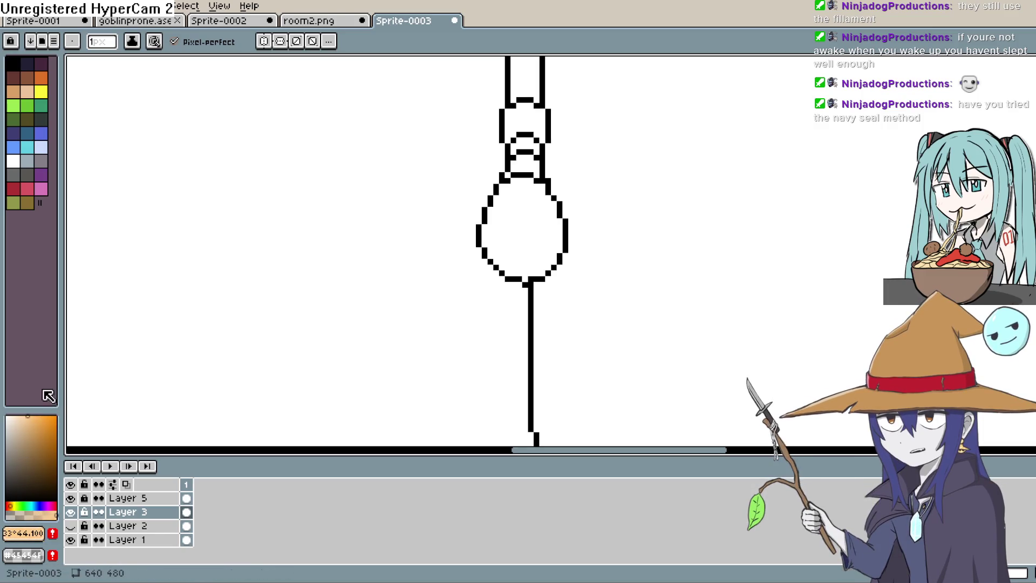
Bucket-fill the bulb interior with peach, undoing a stray fill outside the outline
key(g)
click(538, 220)
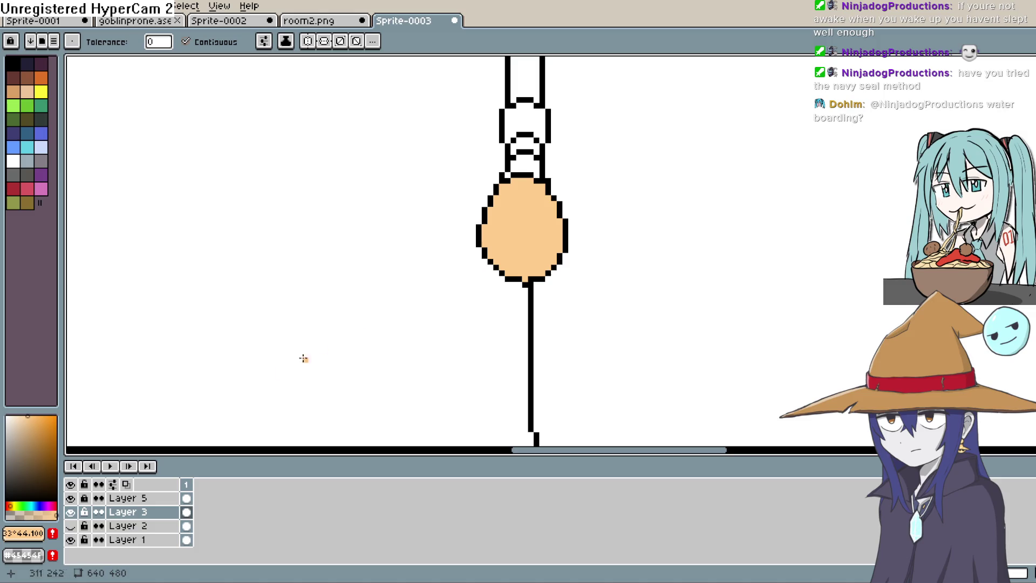
scroll(516, 239, down, 3)
click(585, 216)
key(ctrl+z)
scroll(405, 284, right, 3)
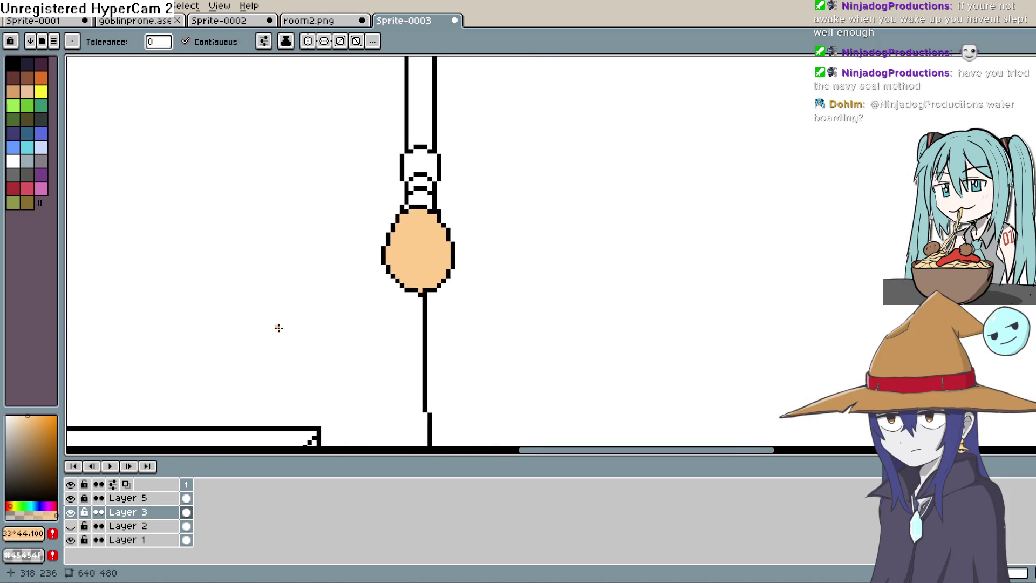
click(18, 502)
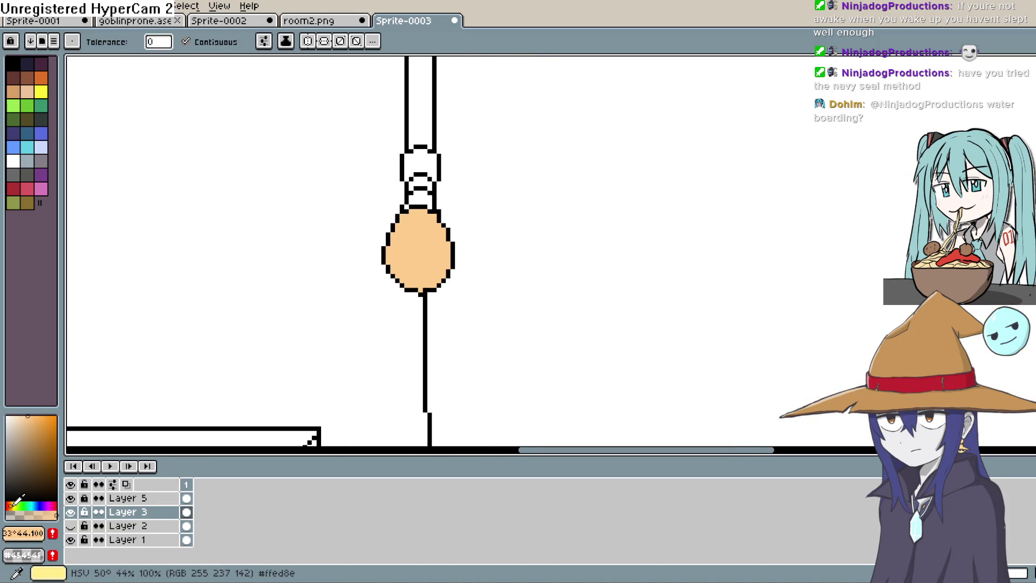
Draw a white U-shaped filament highlight inside the bulb with diagonal corner pixels
click(9, 508)
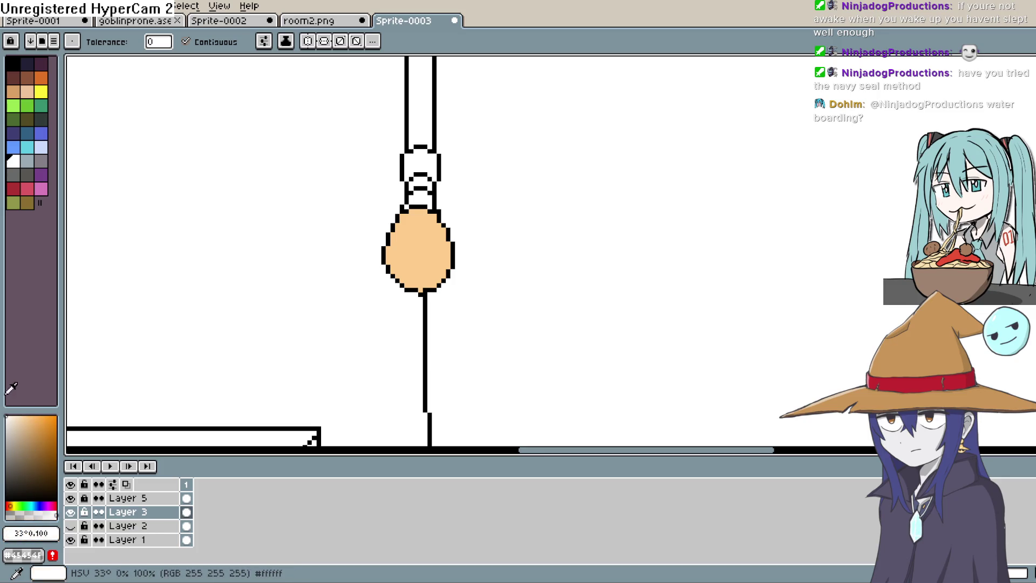
key(shift+b)
scroll(422, 243, up, 1)
scroll(389, 259, up, 1)
scroll(310, 289, up, 1)
drag(420, 110, 420, 185)
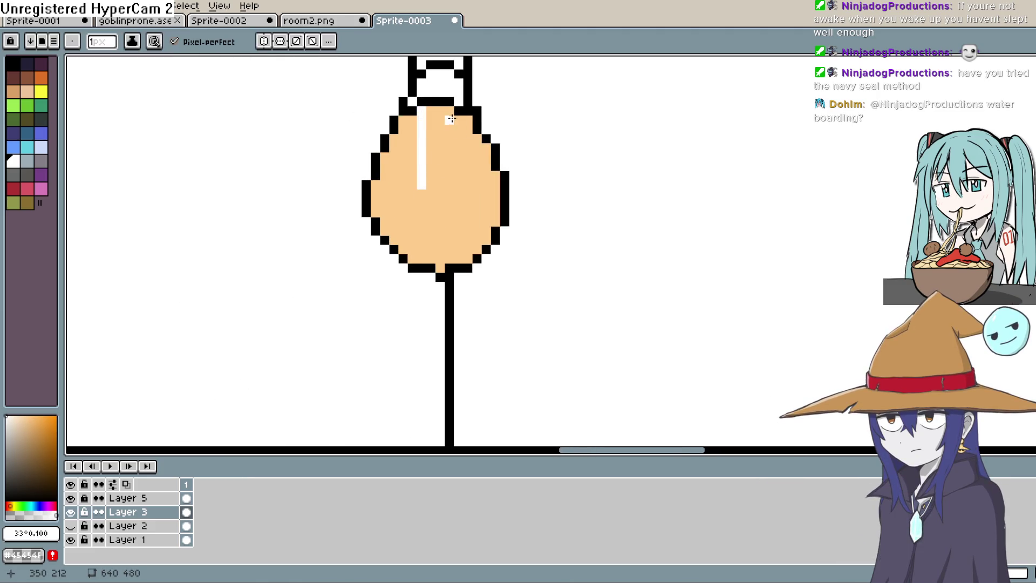
drag(454, 185, 456, 193)
mouse_move(461, 194)
mouse_down()
mouse_move(418, 195)
mouse_move(465, 160)
mouse_up()
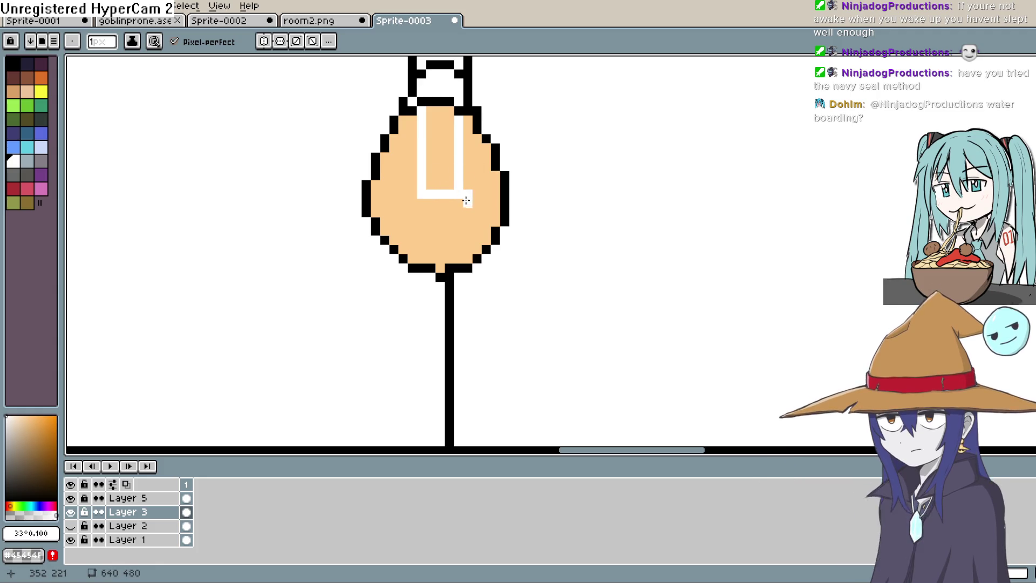
key(ctrl+z)
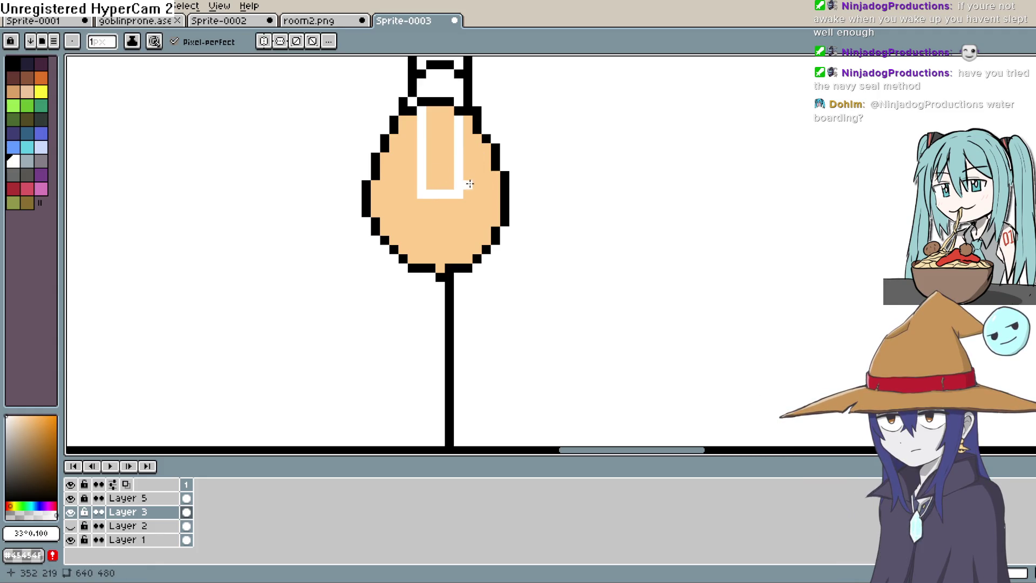
click(470, 204)
click(405, 212)
click(484, 213)
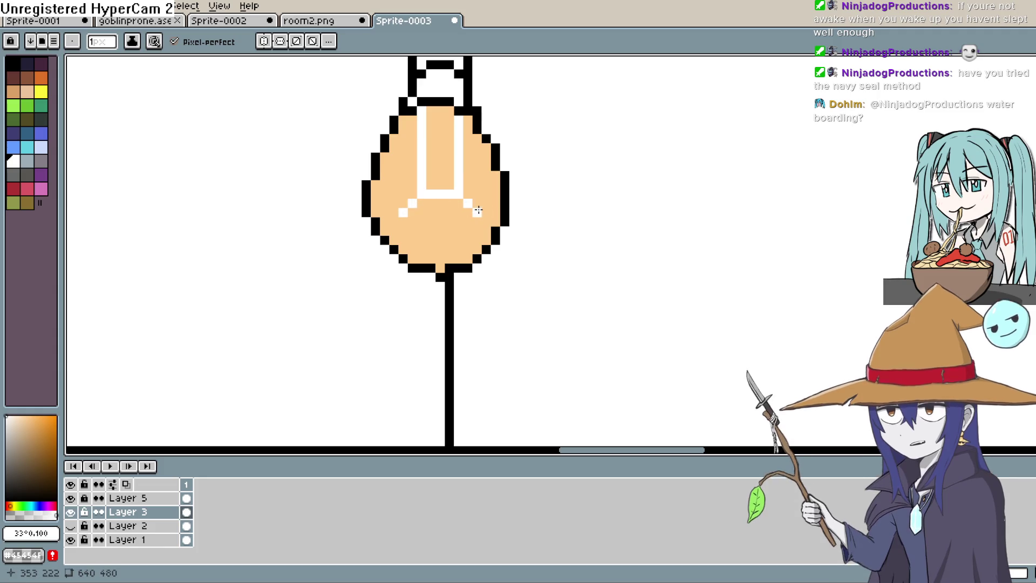
scroll(506, 183, down, 1)
scroll(506, 183, down, 1)
scroll(505, 183, up, 1)
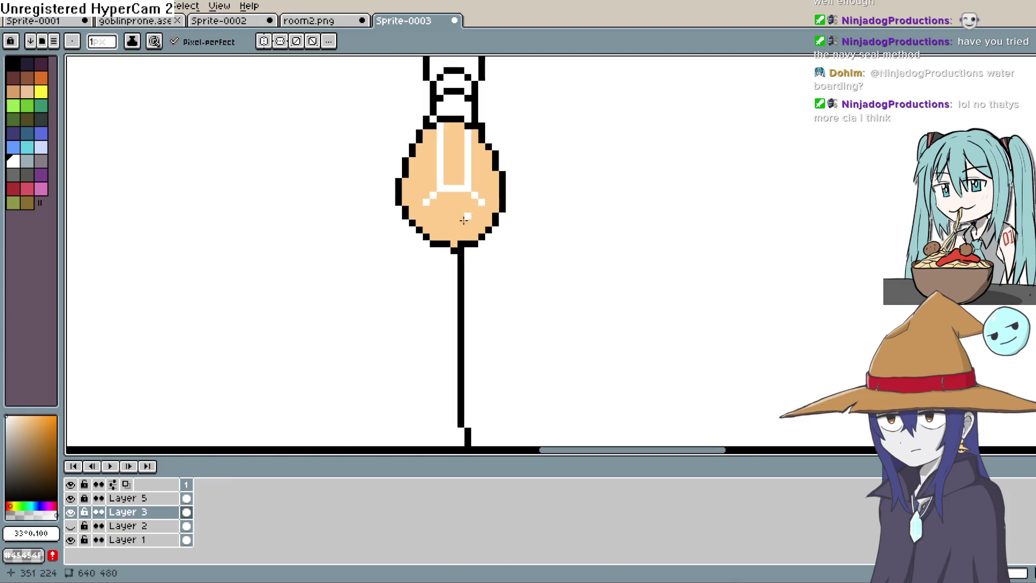
Sample a darker shade and paint orange stripes beside and between the white highlight lines
key(i)
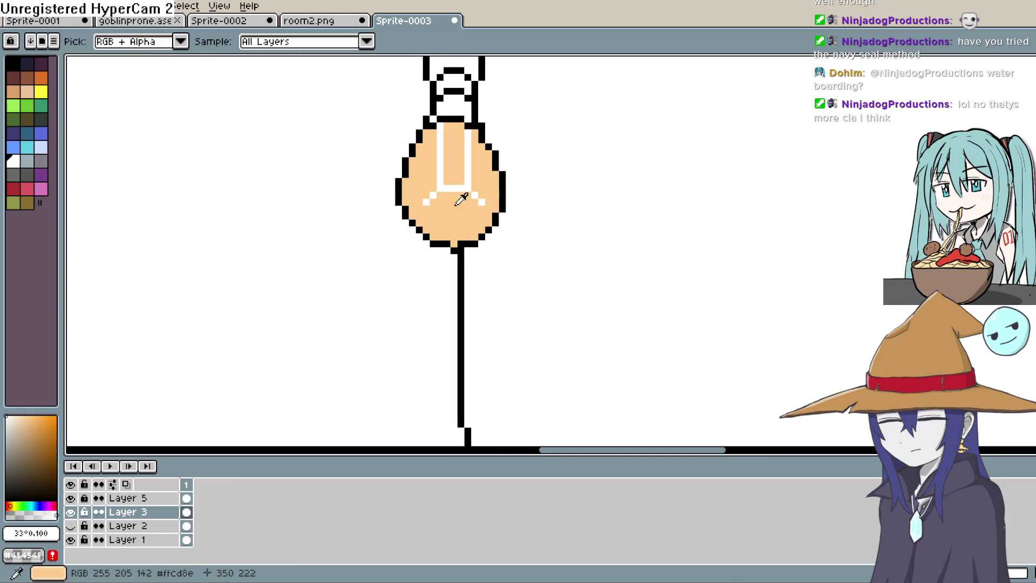
click(255, 265)
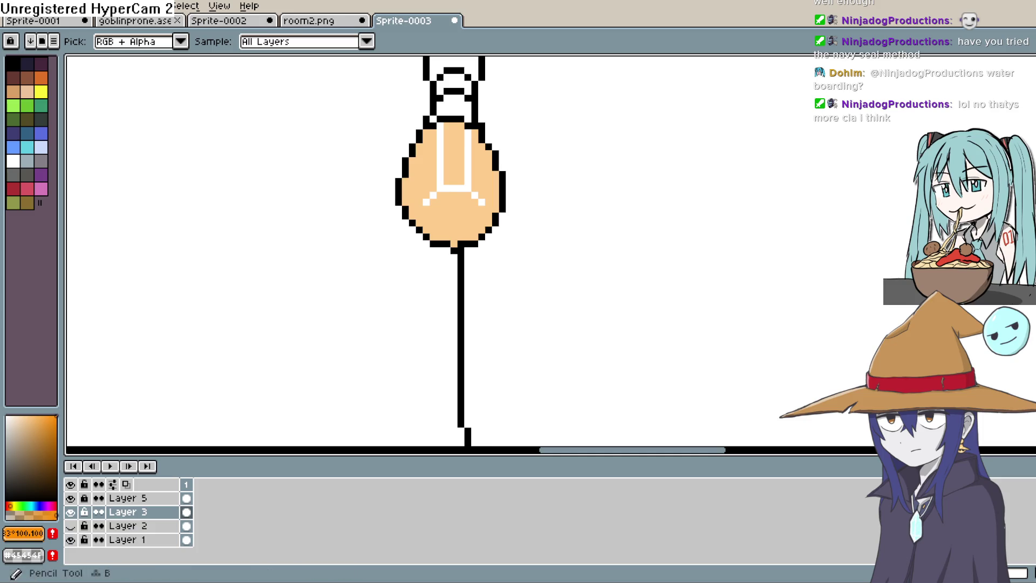
key(b)
scroll(506, 162, up, 2)
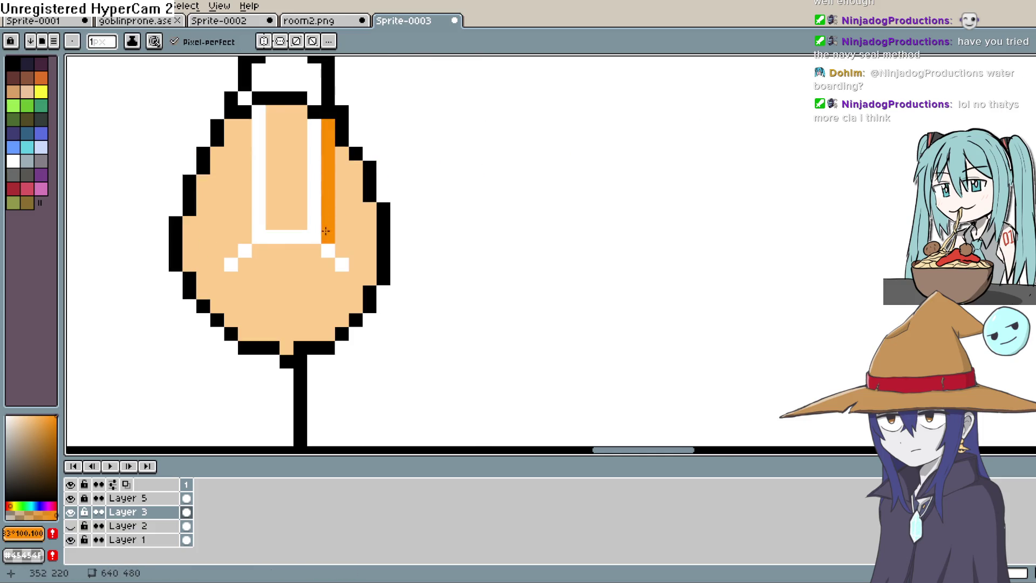
mouse_move(351, 278)
mouse_down()
mouse_move(314, 253)
mouse_move(231, 278)
mouse_up()
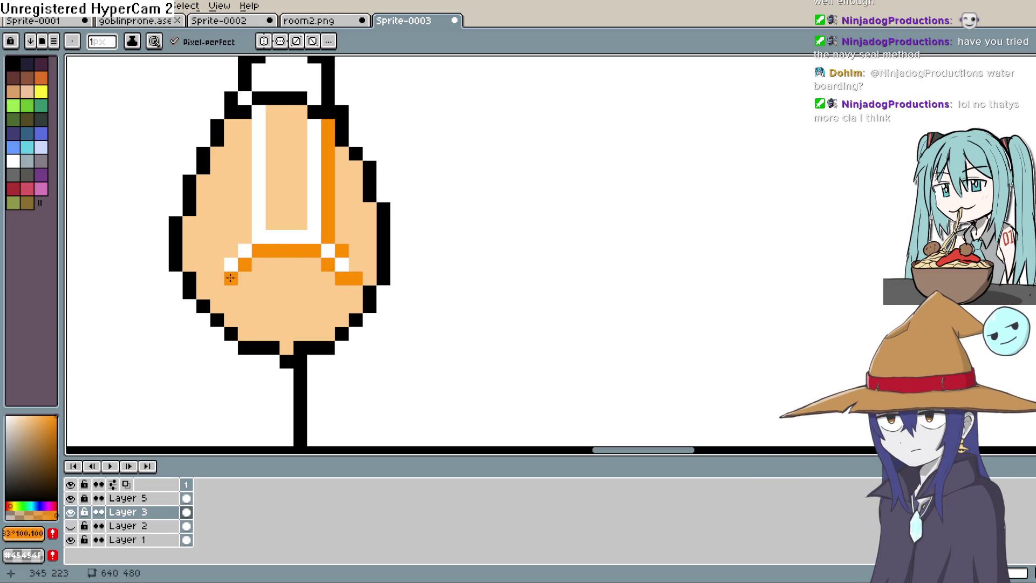
drag(245, 233, 243, 169)
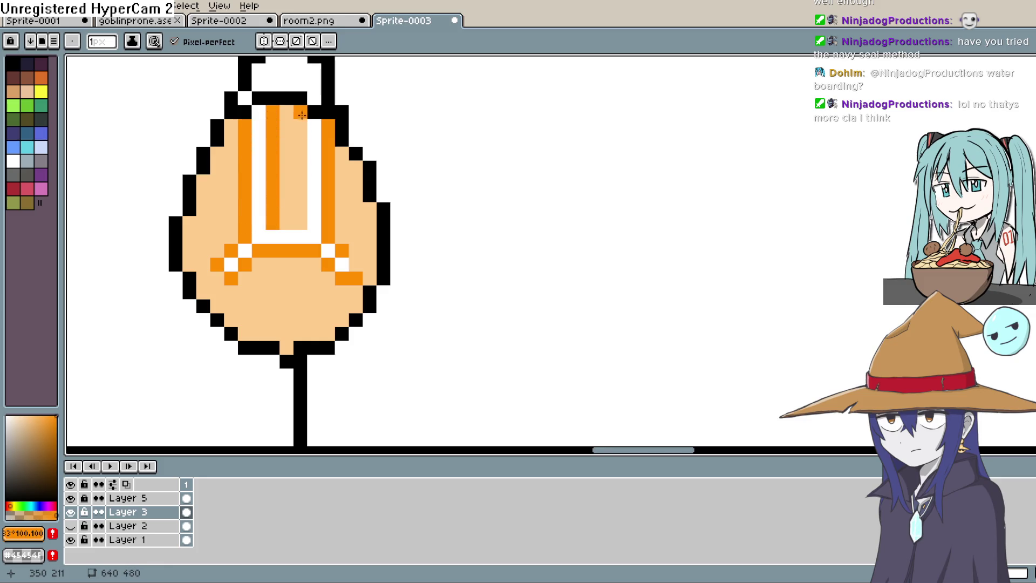
drag(302, 117, 301, 239)
scroll(301, 239, down, 1)
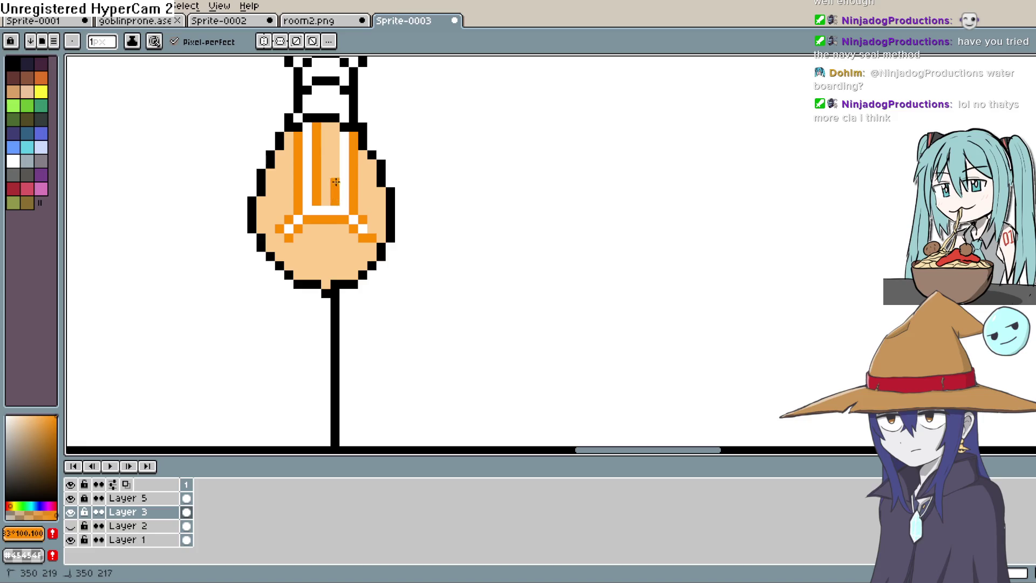
scroll(336, 131, down, 1)
scroll(429, 171, down, 1)
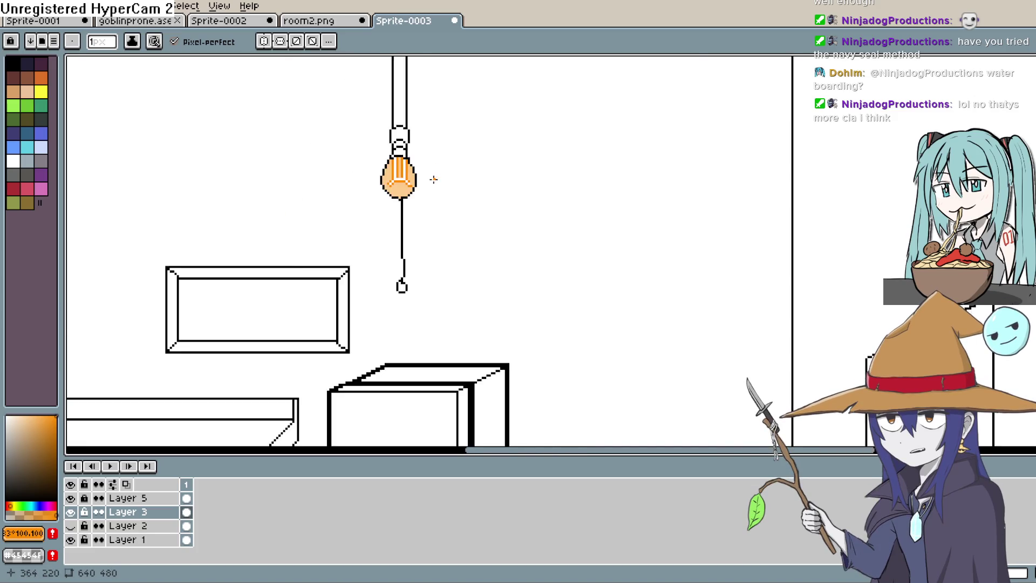
scroll(463, 184, down, 1)
drag(429, 219, 486, 244)
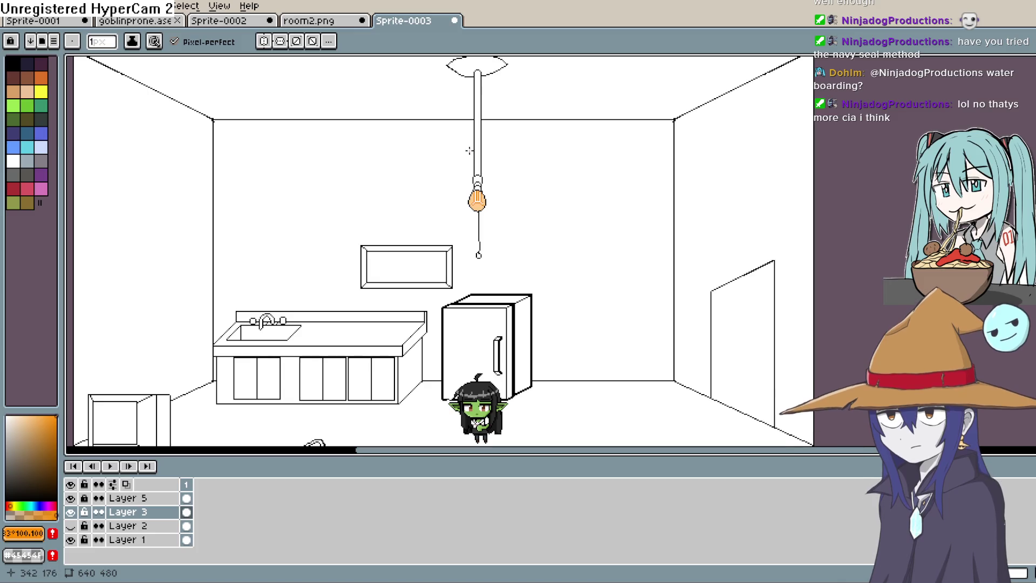
scroll(486, 244, up, 1)
scroll(518, 219, up, 1)
scroll(543, 202, down, 1)
scroll(607, 195, down, 1)
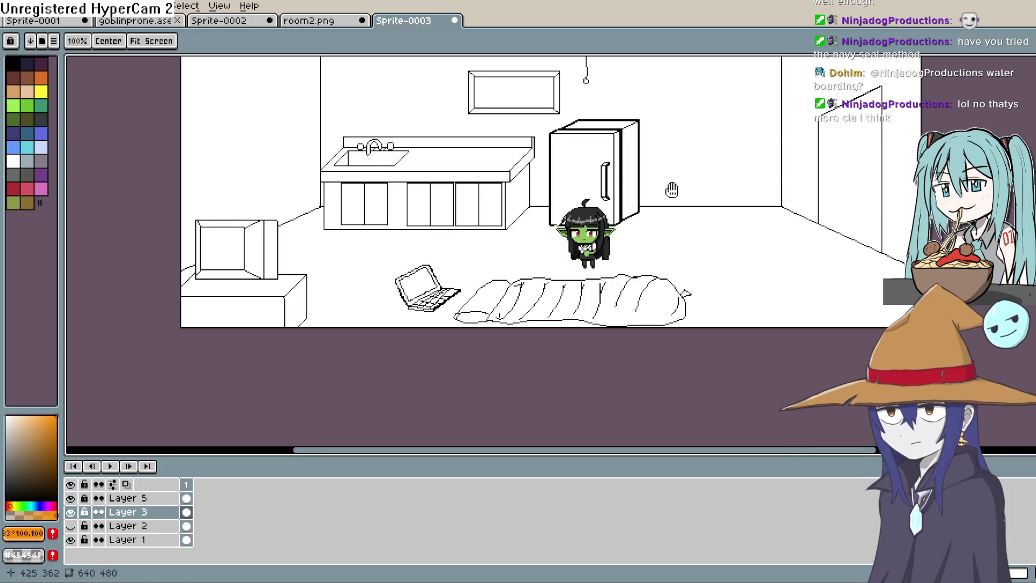
scroll(678, 184, down, 1)
drag(678, 184, 653, 183)
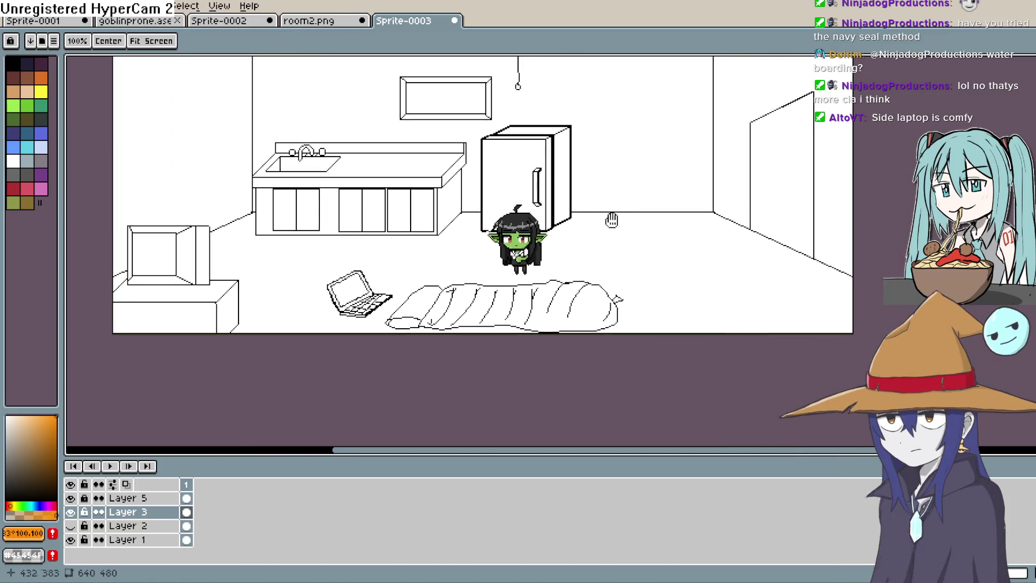
key(b)
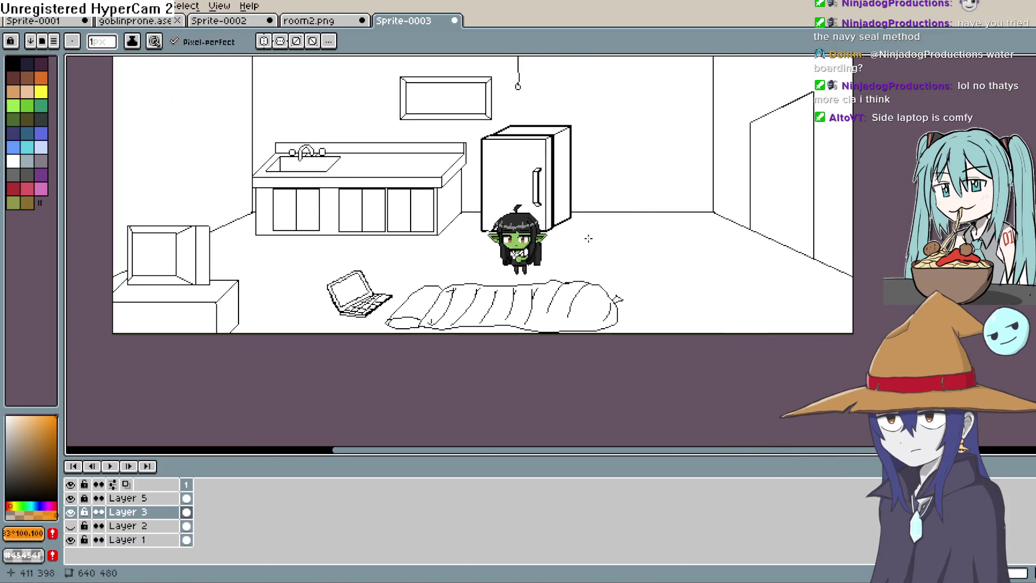
drag(596, 230, 729, 210)
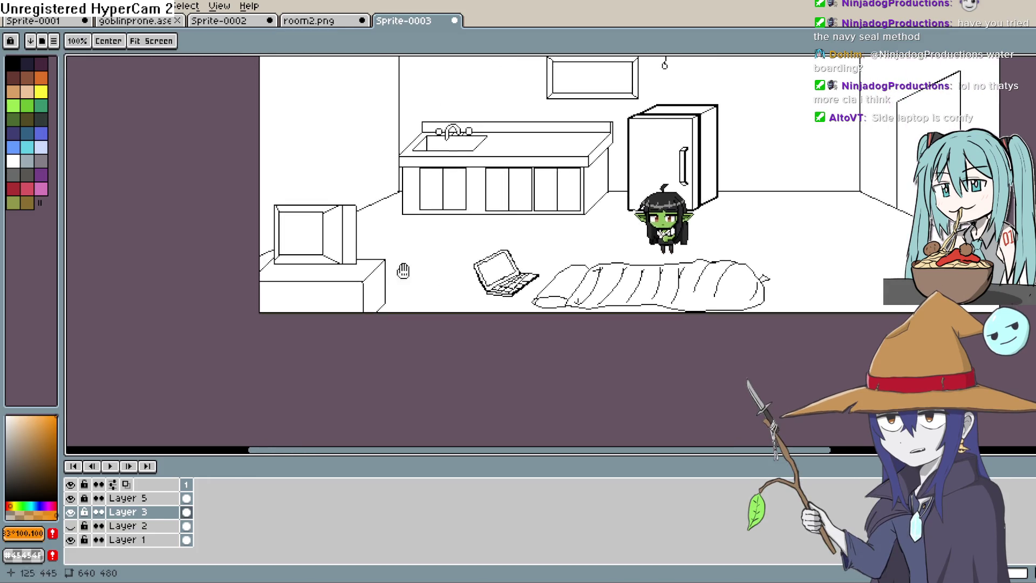
drag(680, 249, 801, 211)
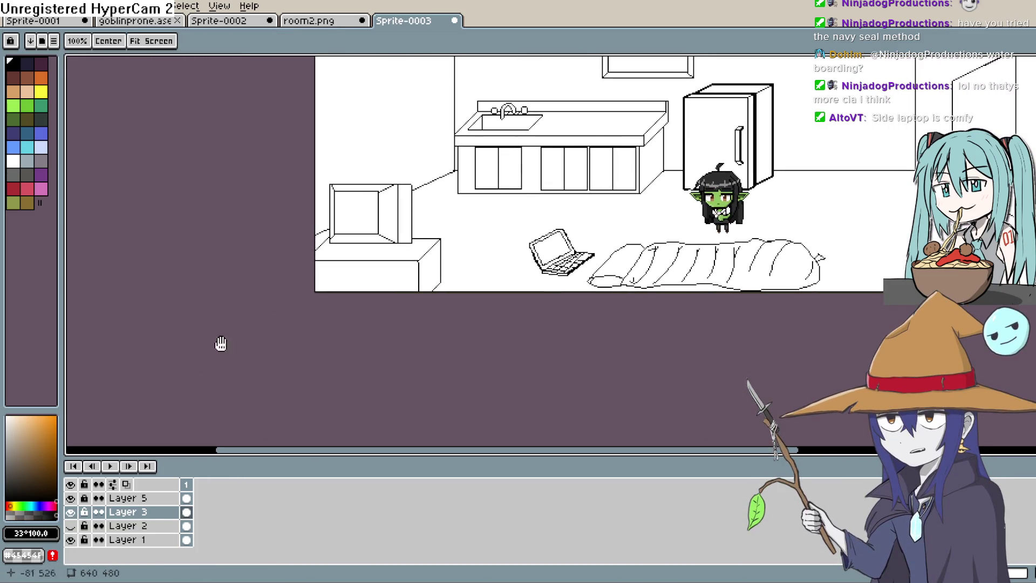
scroll(394, 211, up, 3)
scroll(394, 194, up, 3)
Undo an overlapping cable stroke and extend the cable's curled end onto the monitor screen
mouse_move(394, 181)
mouse_down()
mouse_move(433, 163)
mouse_move(393, 176)
mouse_move(302, 312)
mouse_up()
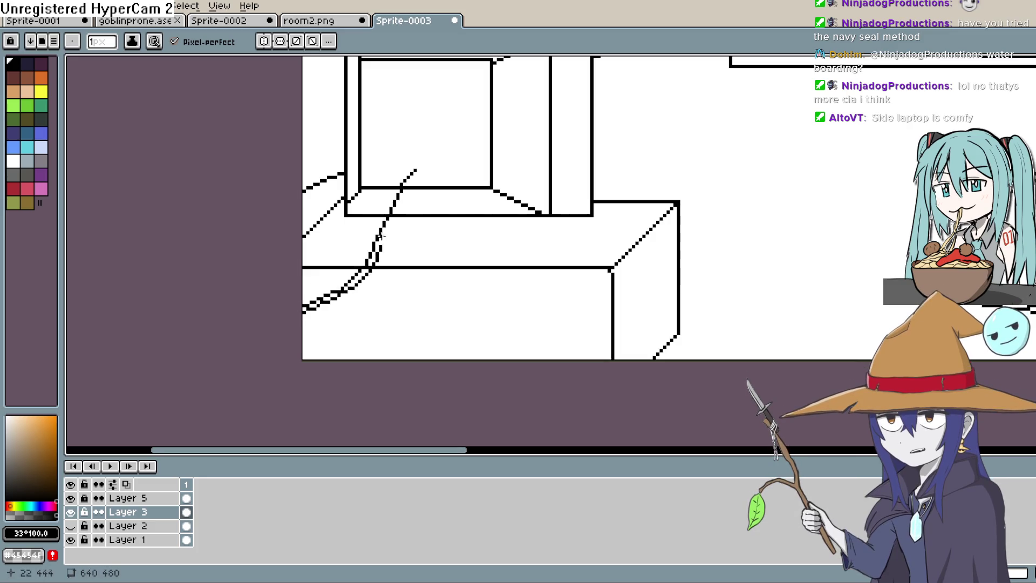
key(ctrl+z)
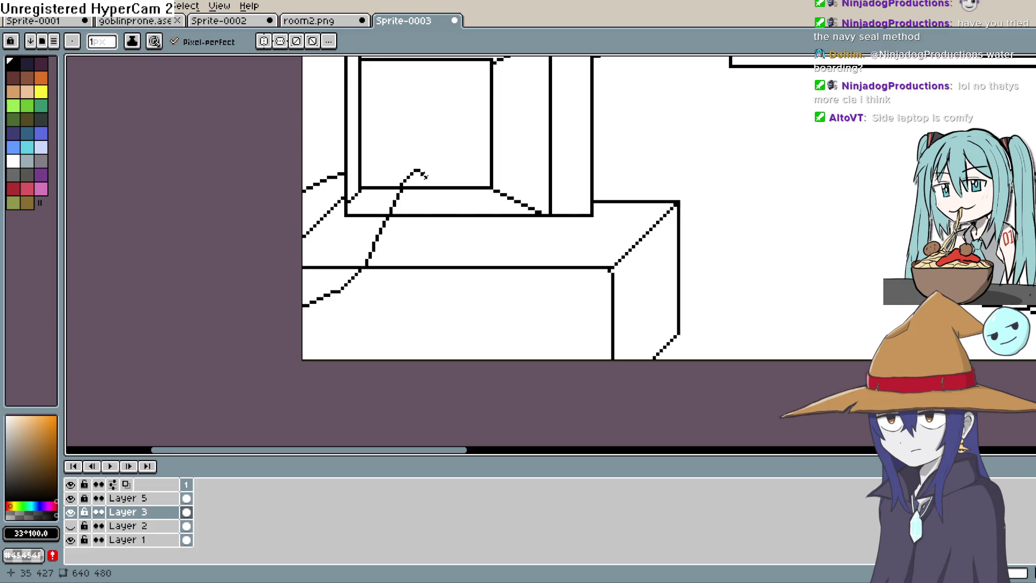
drag(423, 174, 376, 260)
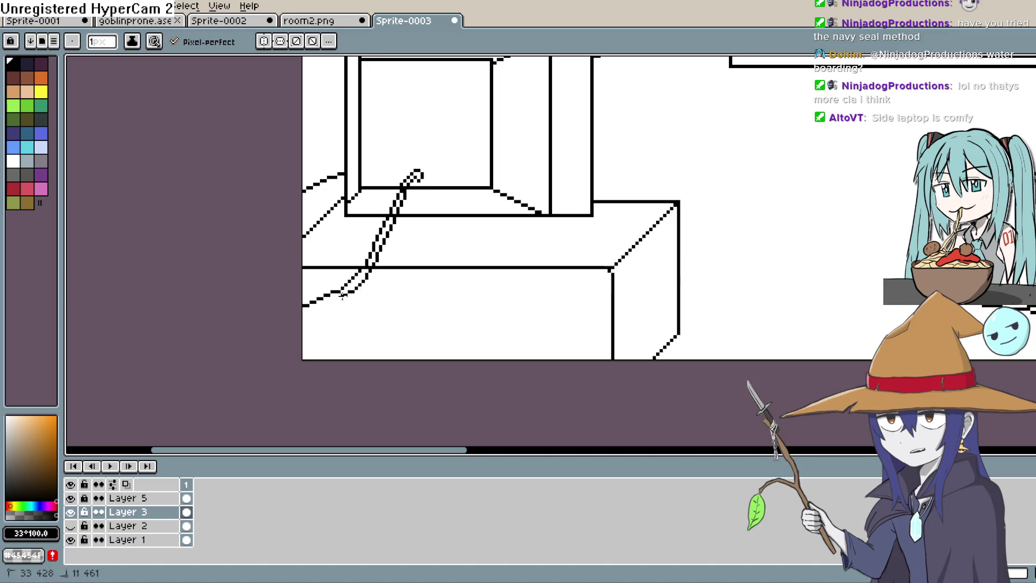
space+drag(550, 149, 467, 243)
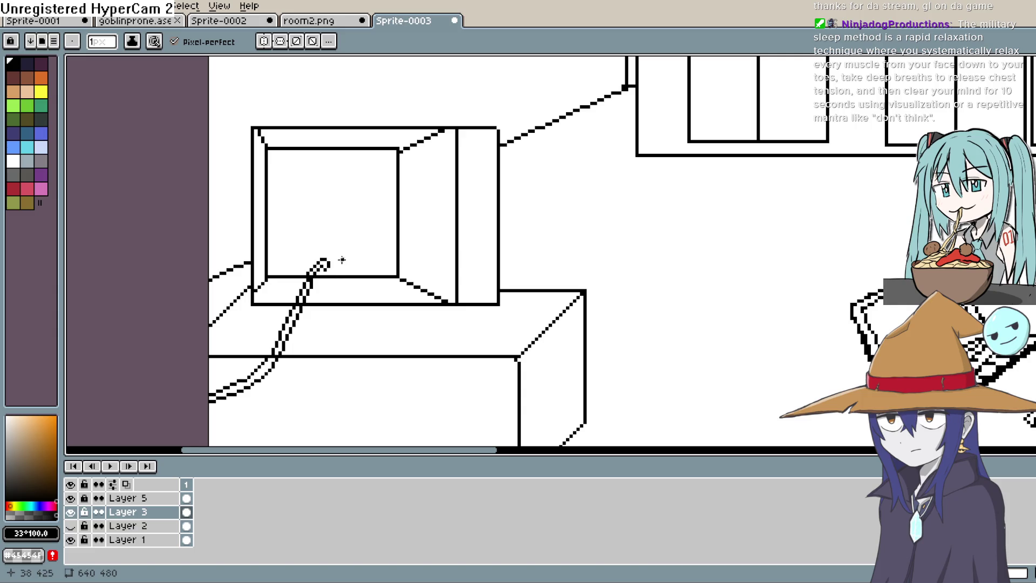
scroll(338, 259, up, 1)
scroll(338, 259, up, 1)
scroll(338, 260, up, 1)
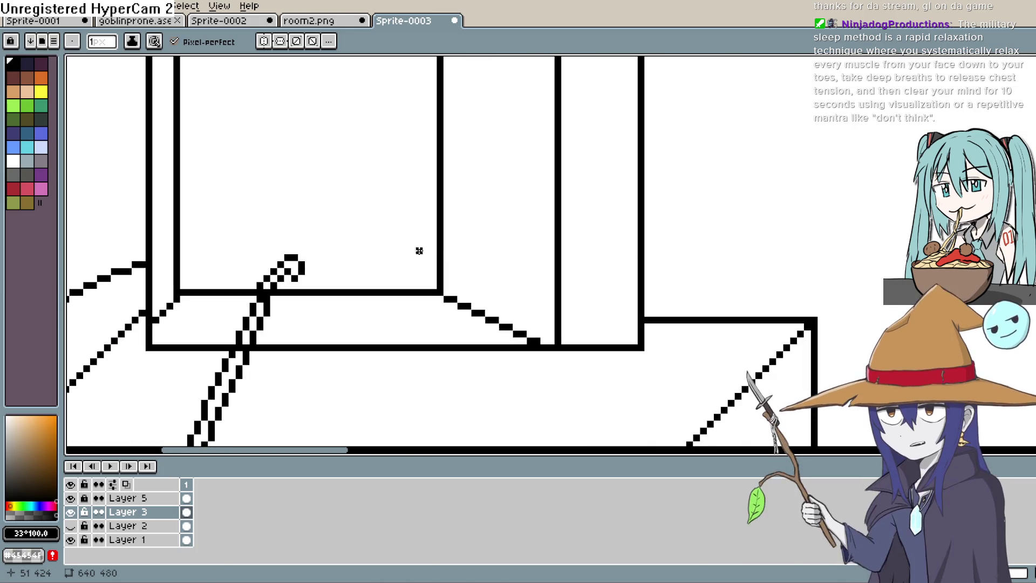
Erase the stray cable pixels right where the cable meets the monitor's lower edge
key(space)
drag(472, 281, 526, 210)
scroll(356, 280, up, 2)
key(alt)
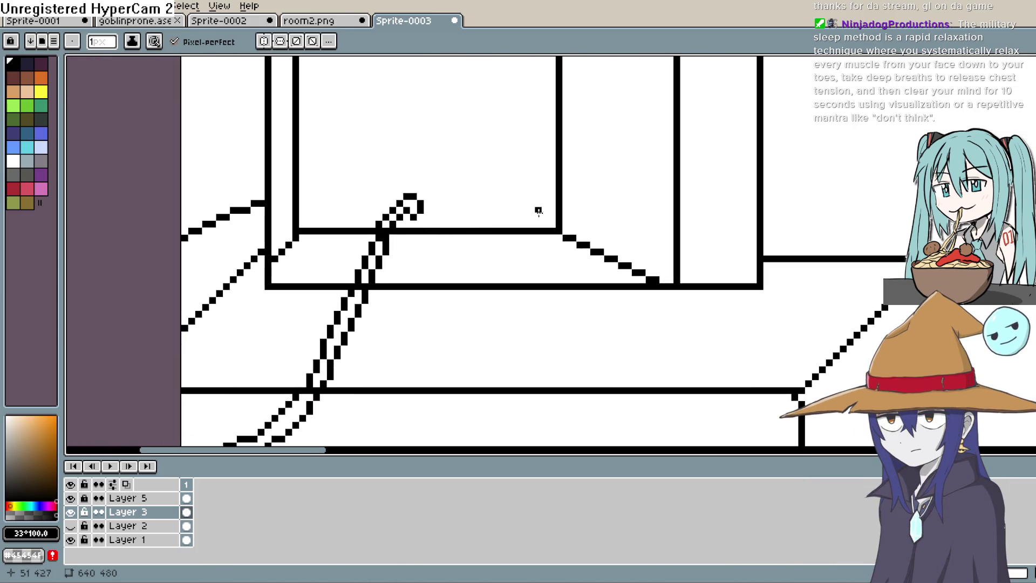
key(b)
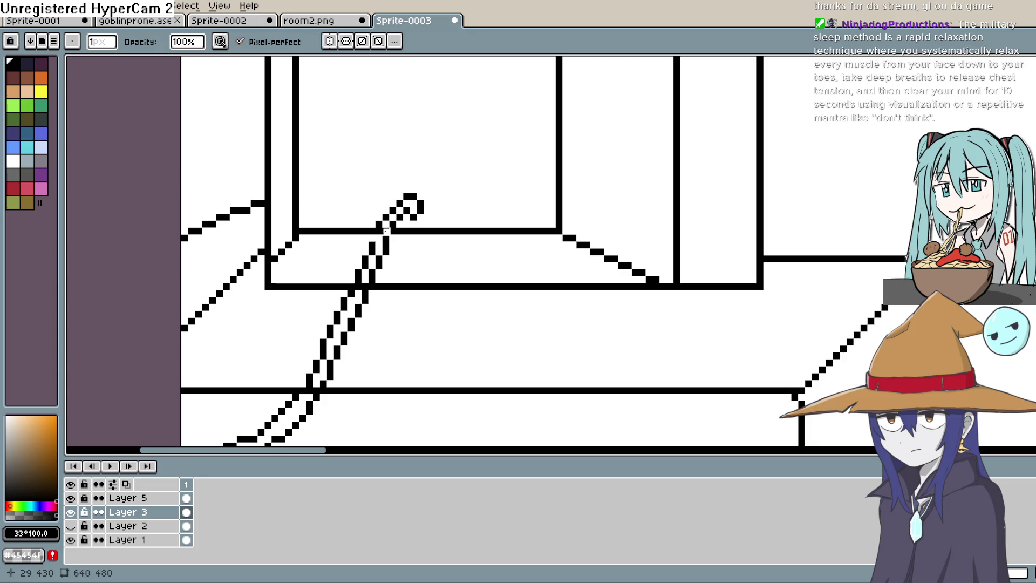
right_click(388, 228)
key(b)
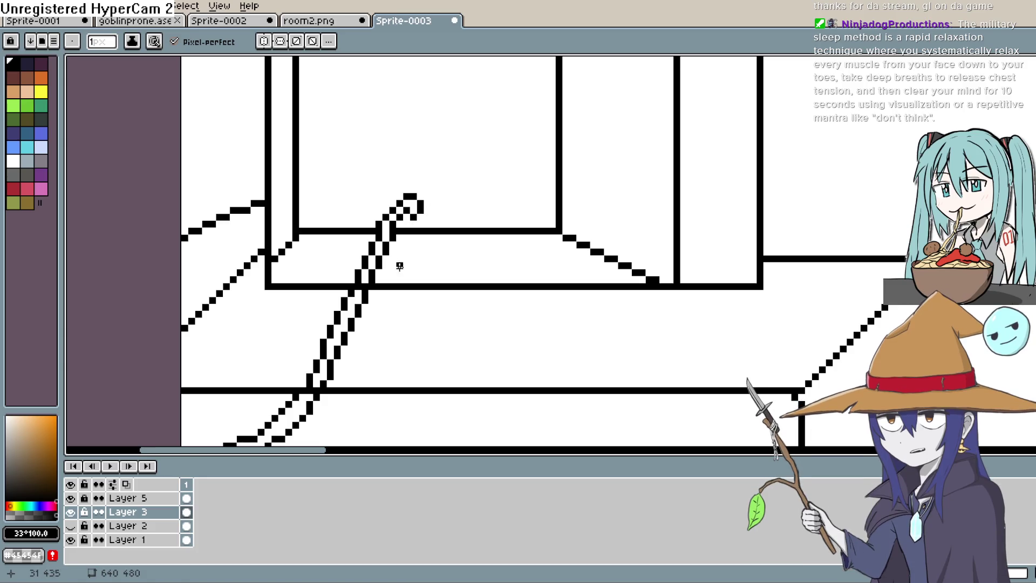
Fix a pixel on the cable's lower stretch toward the stand, then centre the whole room in view
drag(399, 265, 502, 168)
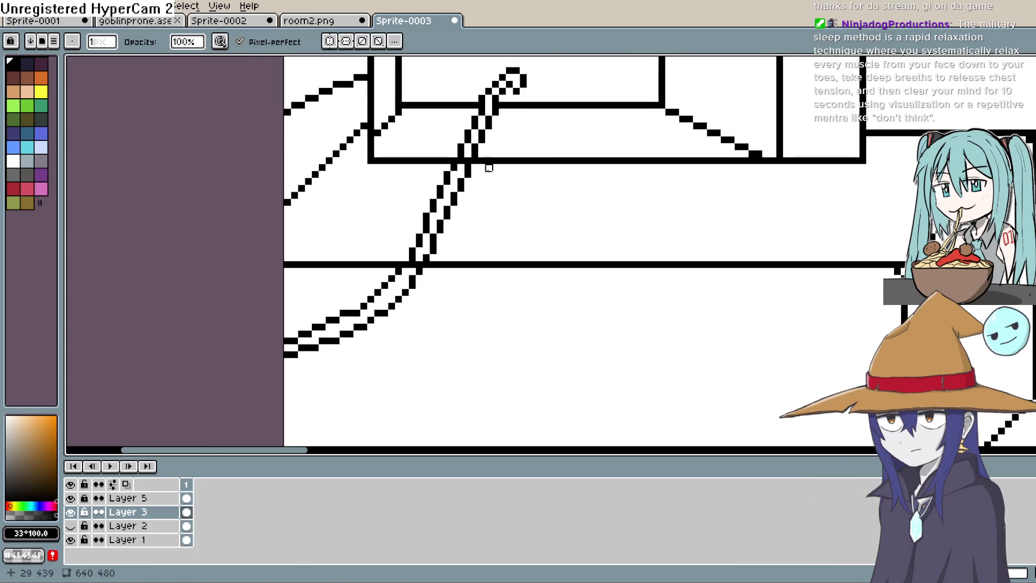
click(468, 164)
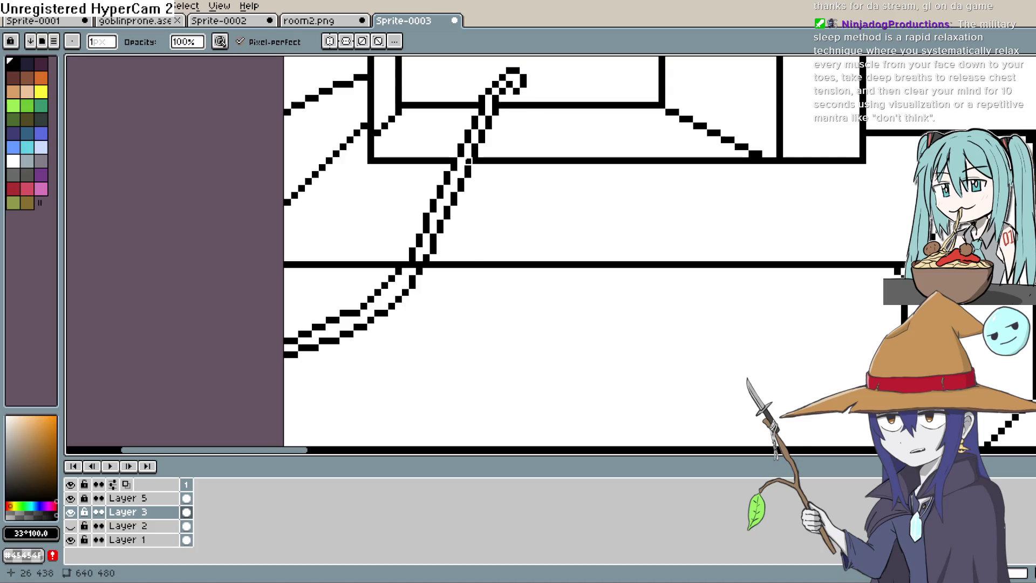
drag(468, 217, 535, 134)
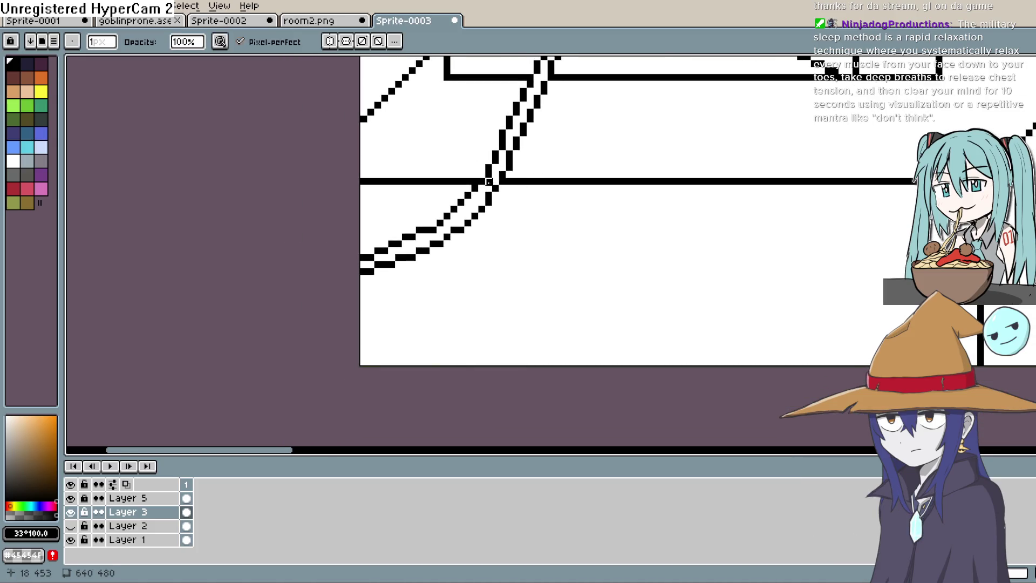
scroll(526, 174, down, 2)
scroll(599, 227, down, 2)
drag(615, 242, 738, 169)
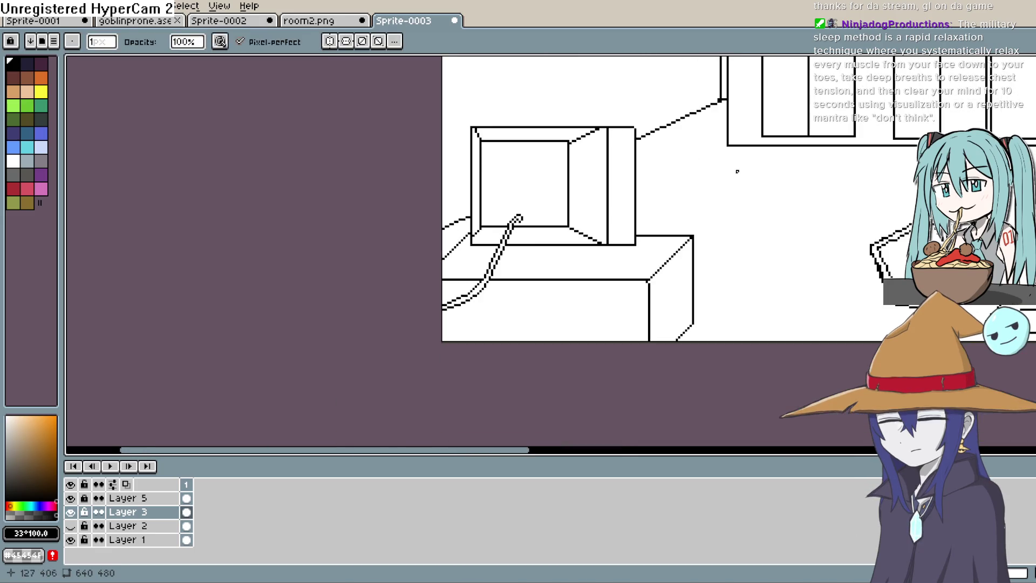
scroll(664, 210, down, 2)
mouse_move(663, 210)
mouse_down()
mouse_move(632, 264)
mouse_move(527, 283)
mouse_up()
scroll(596, 249, up, 1)
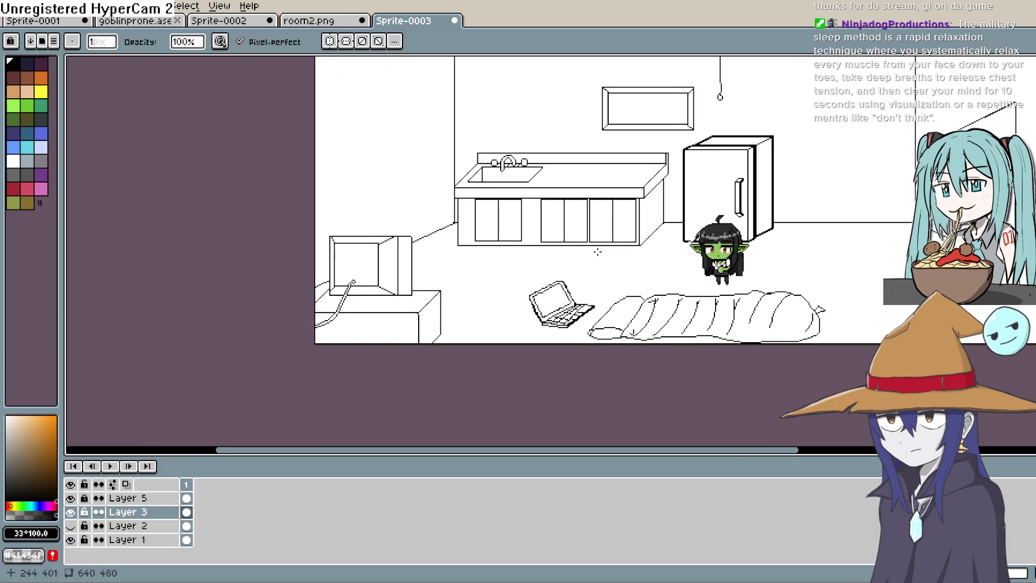